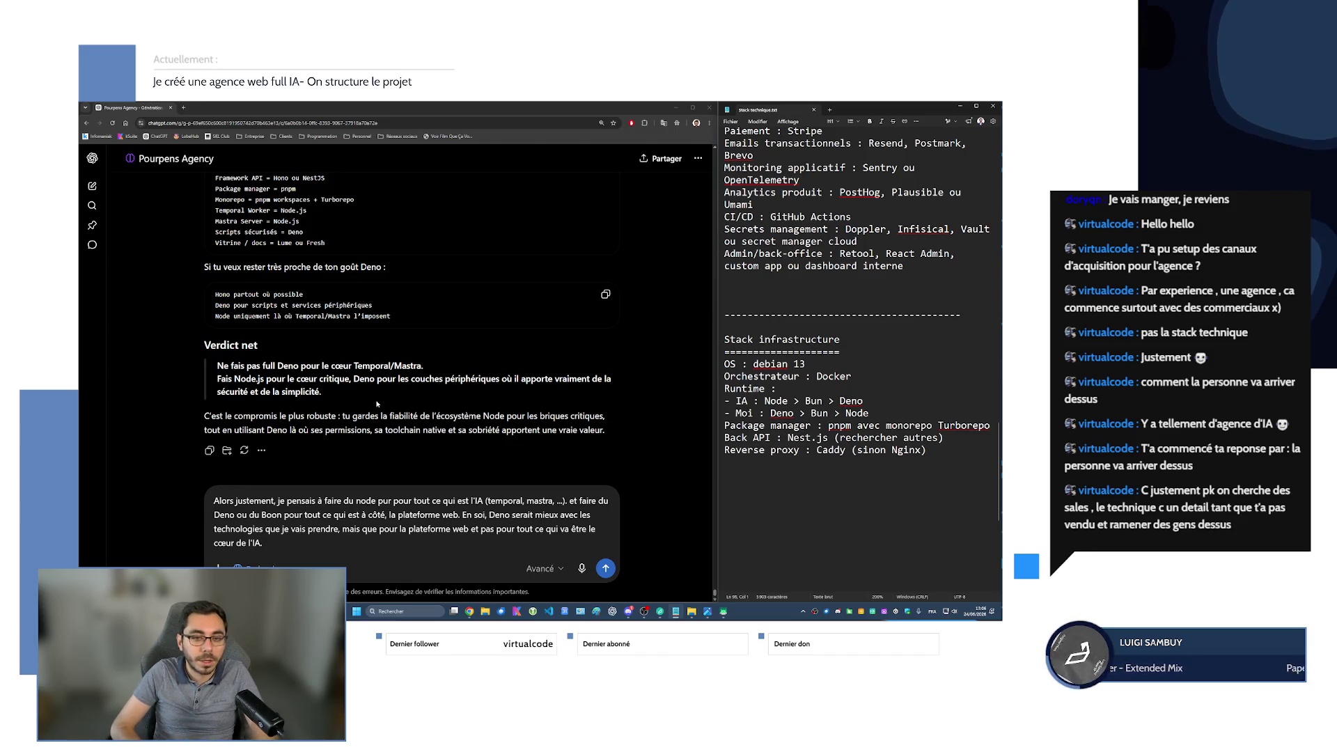
Highlight the 'Ne fais pas full Deno' verdict line and scroll through ChatGPT's reply.
{"action": "left_click_drag", "start_coordinate": [217, 369], "coordinate": [423, 367]}
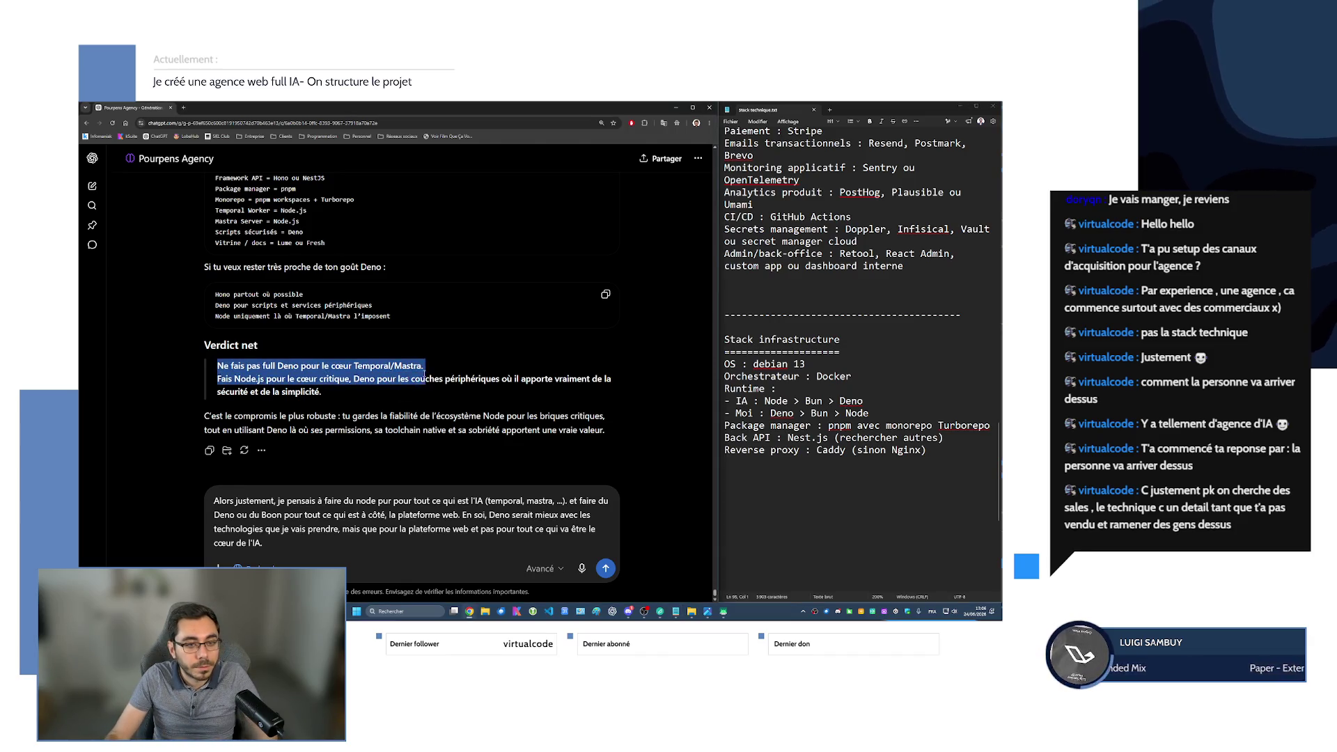
{"action": "left_click", "coordinate": [444, 373]}
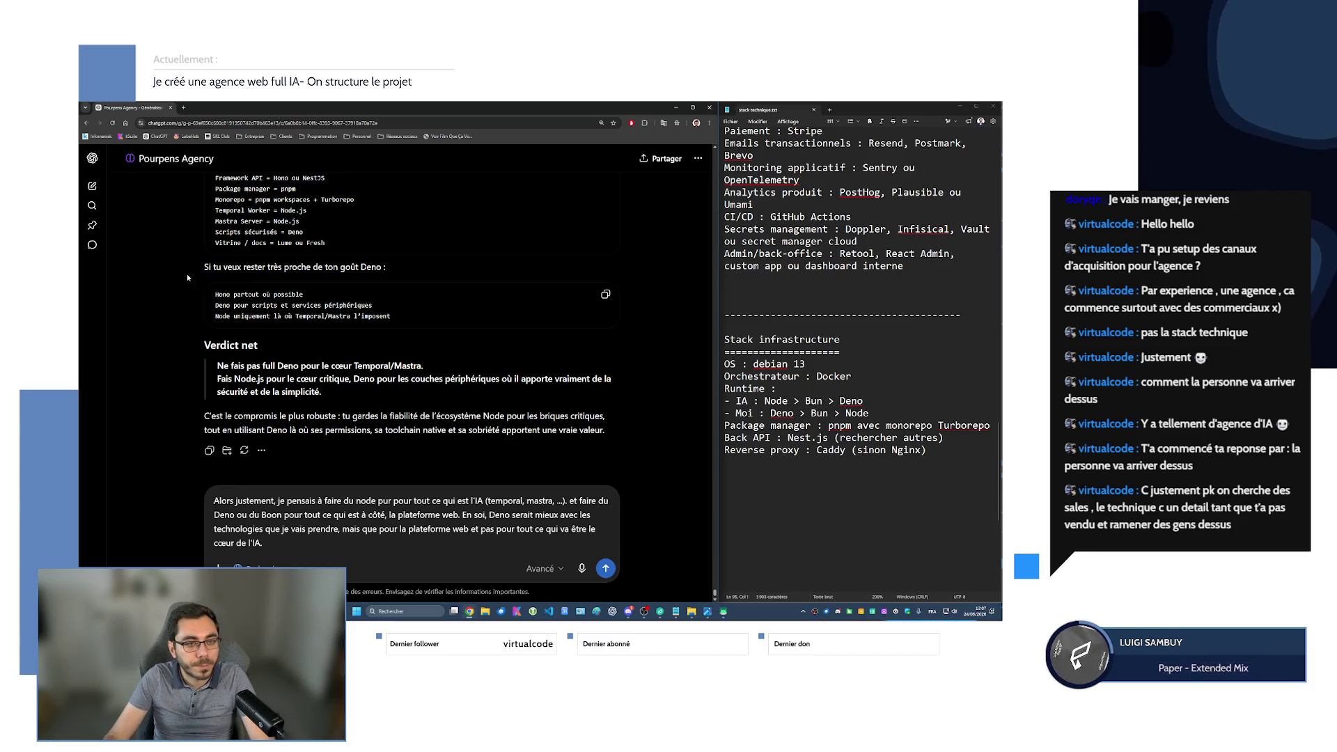
{"action": "scroll", "coordinate": [187, 277], "scroll_direction": "up", "scroll_amount": 1}
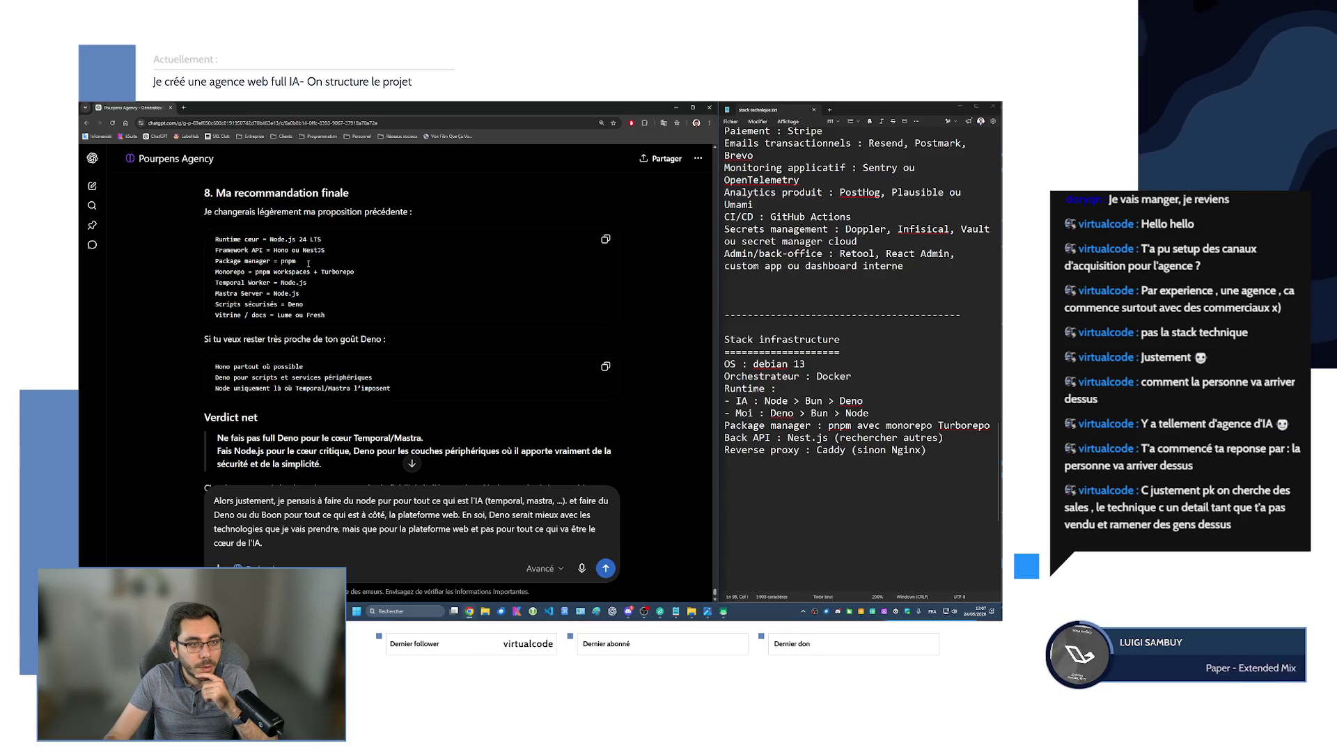
{"action": "scroll", "coordinate": [260, 338], "scroll_direction": "down", "scroll_amount": 1}
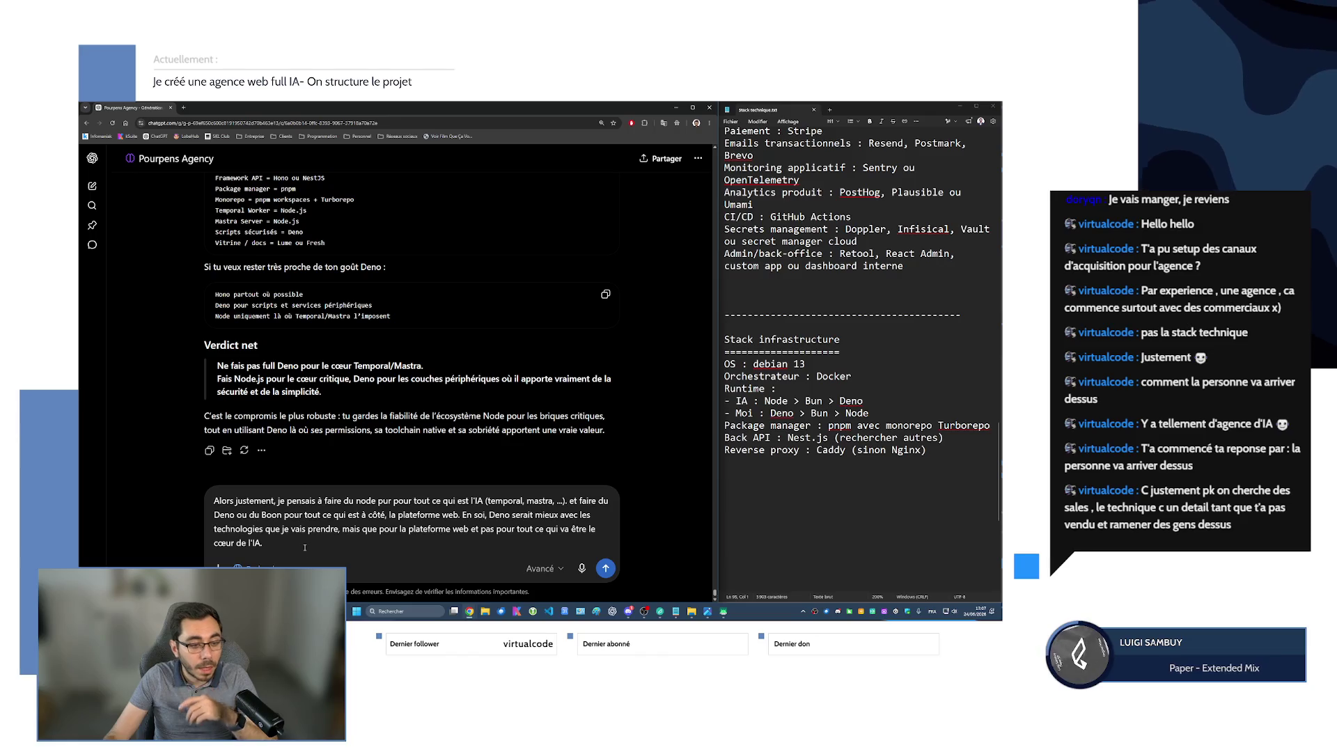
Dictate and send the follow-up on PNPM with Turbo Repo and separate IA core and web repos.
{"action": "left_click", "coordinate": [583, 569]}
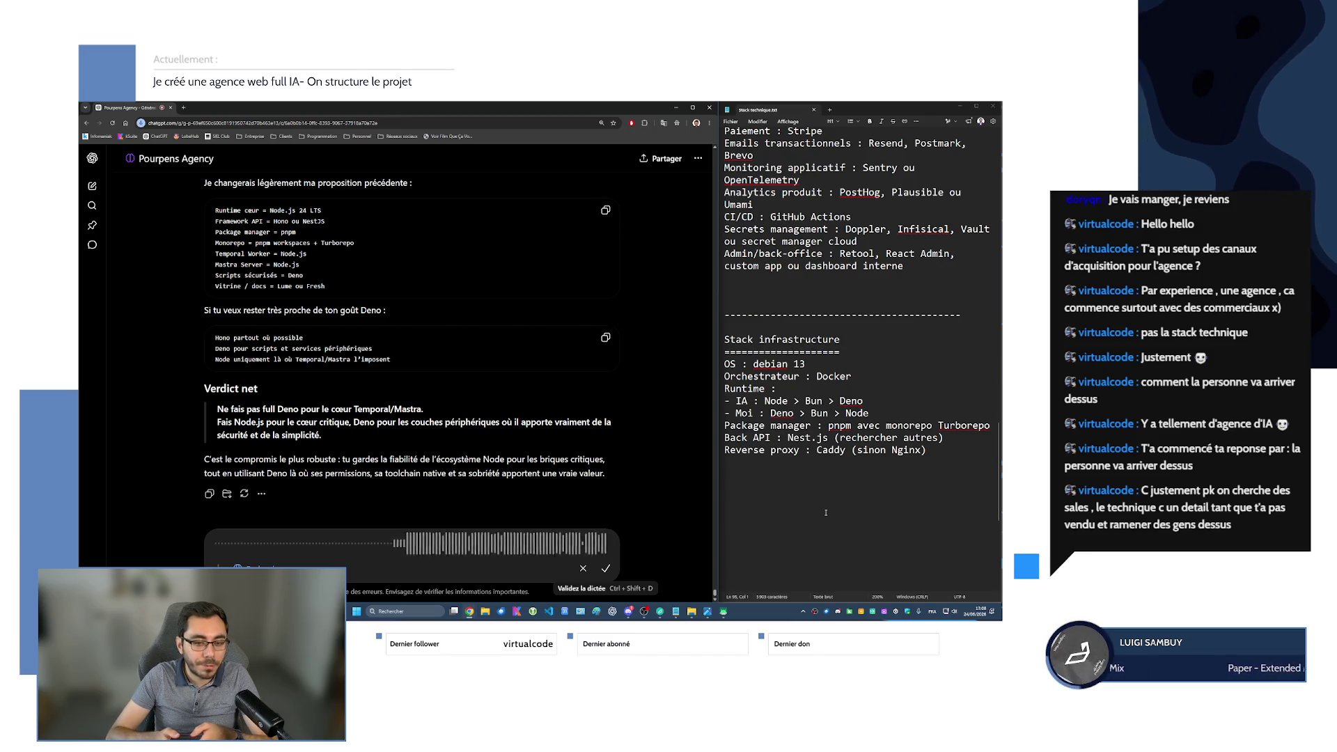
{"action": "left_click", "coordinate": [606, 569]}
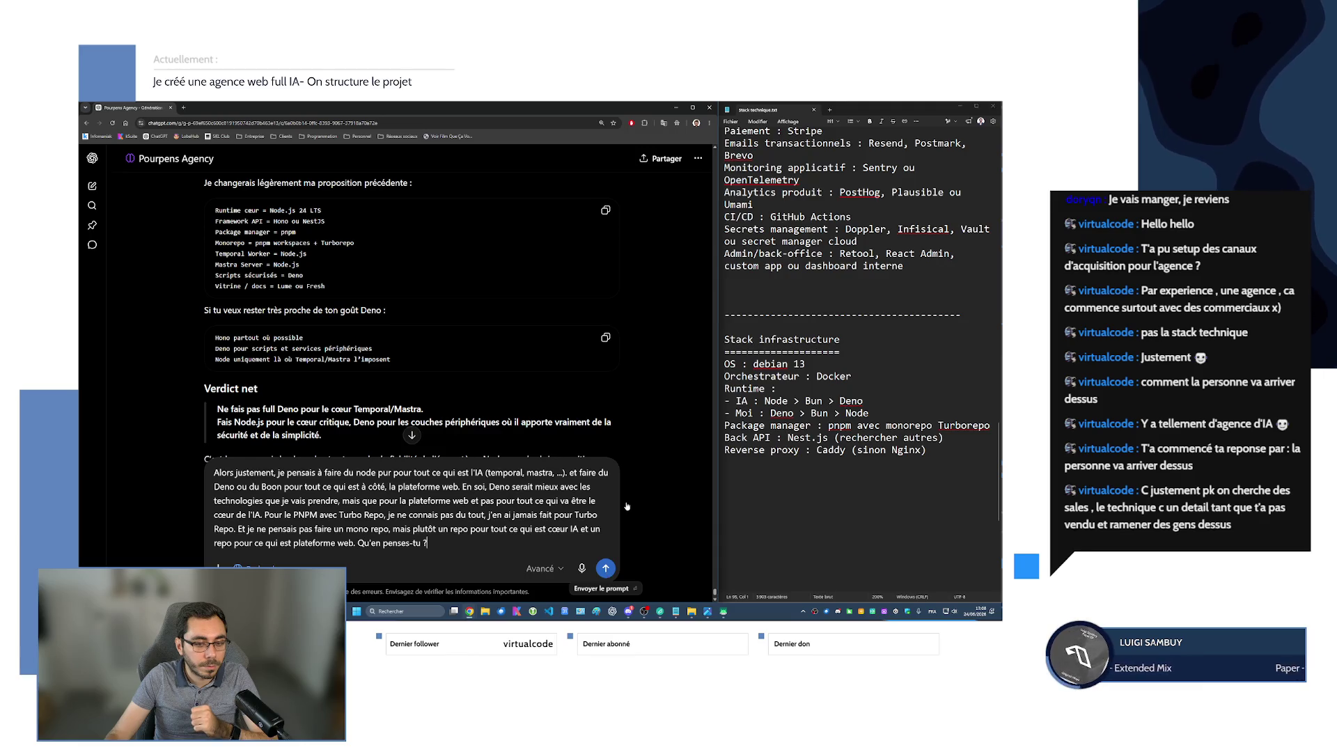
{"action": "left_click", "coordinate": [607, 569]}
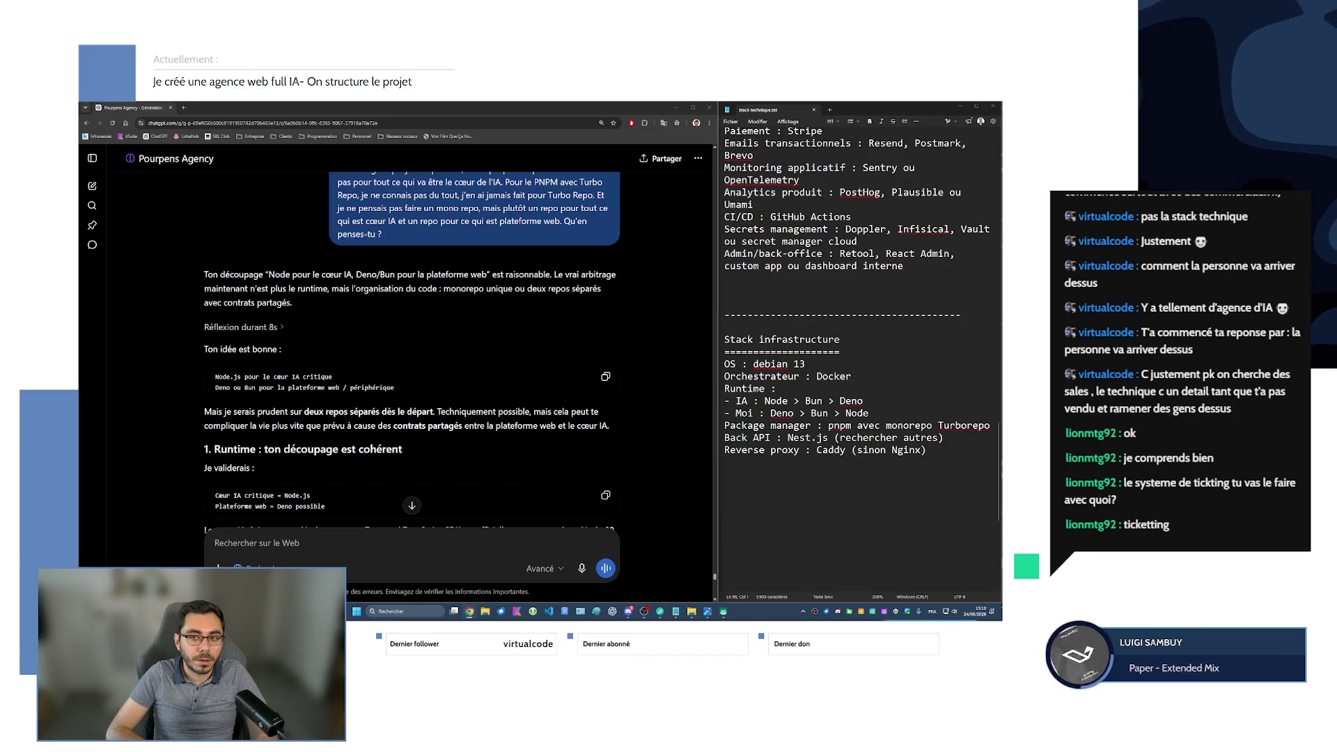
{"action": "scroll", "coordinate": [860, 349], "scroll_direction": "up", "scroll_amount": 3}
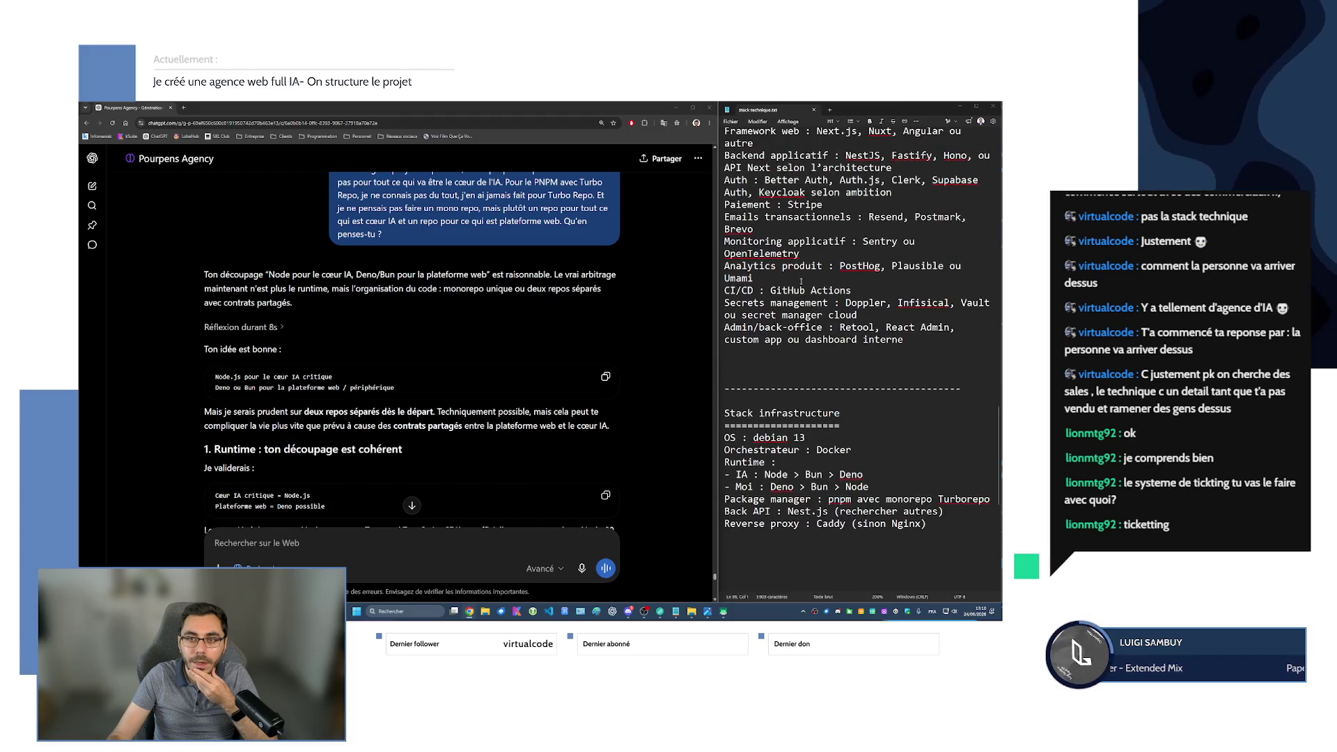
{"action": "scroll", "coordinate": [752, 268], "scroll_direction": "down", "scroll_amount": 3}
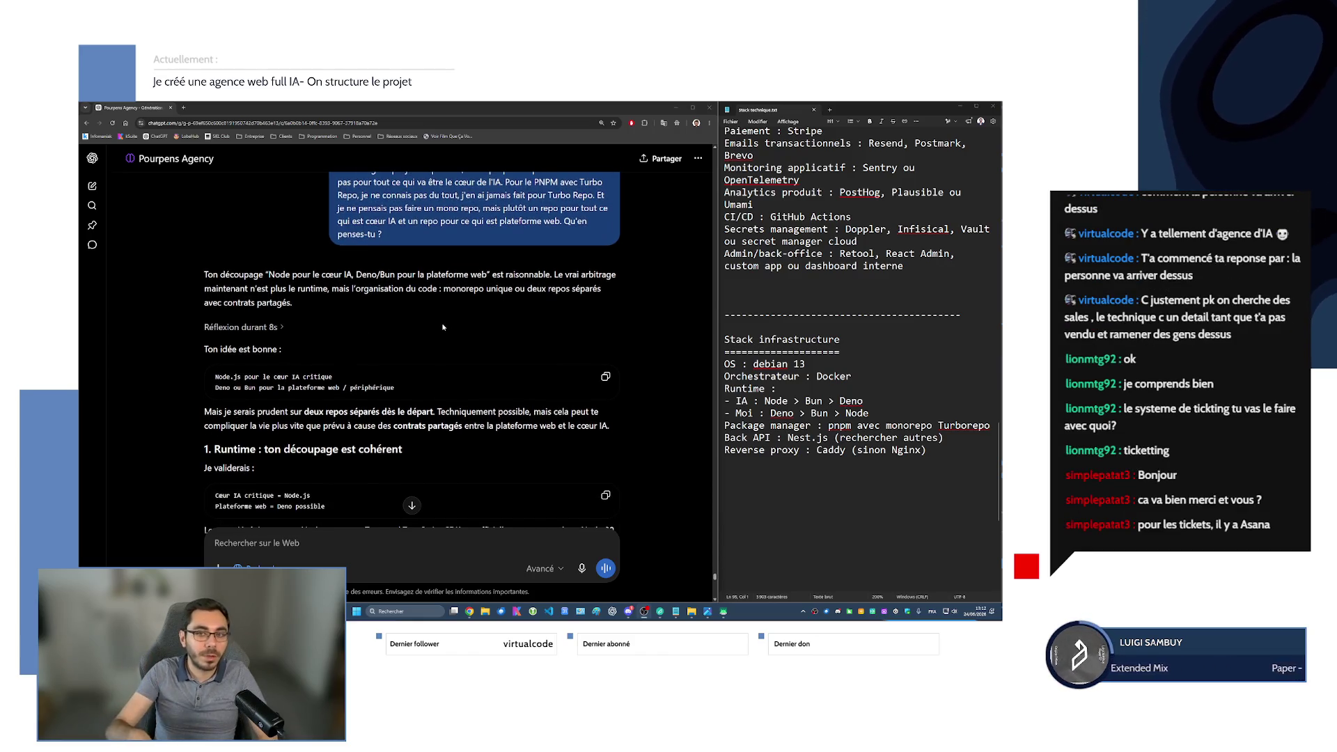
{"action": "scroll", "coordinate": [858, 388], "scroll_direction": "up", "scroll_amount": 6}
{"action": "scroll", "coordinate": [859, 388], "scroll_direction": "up", "scroll_amount": 8}
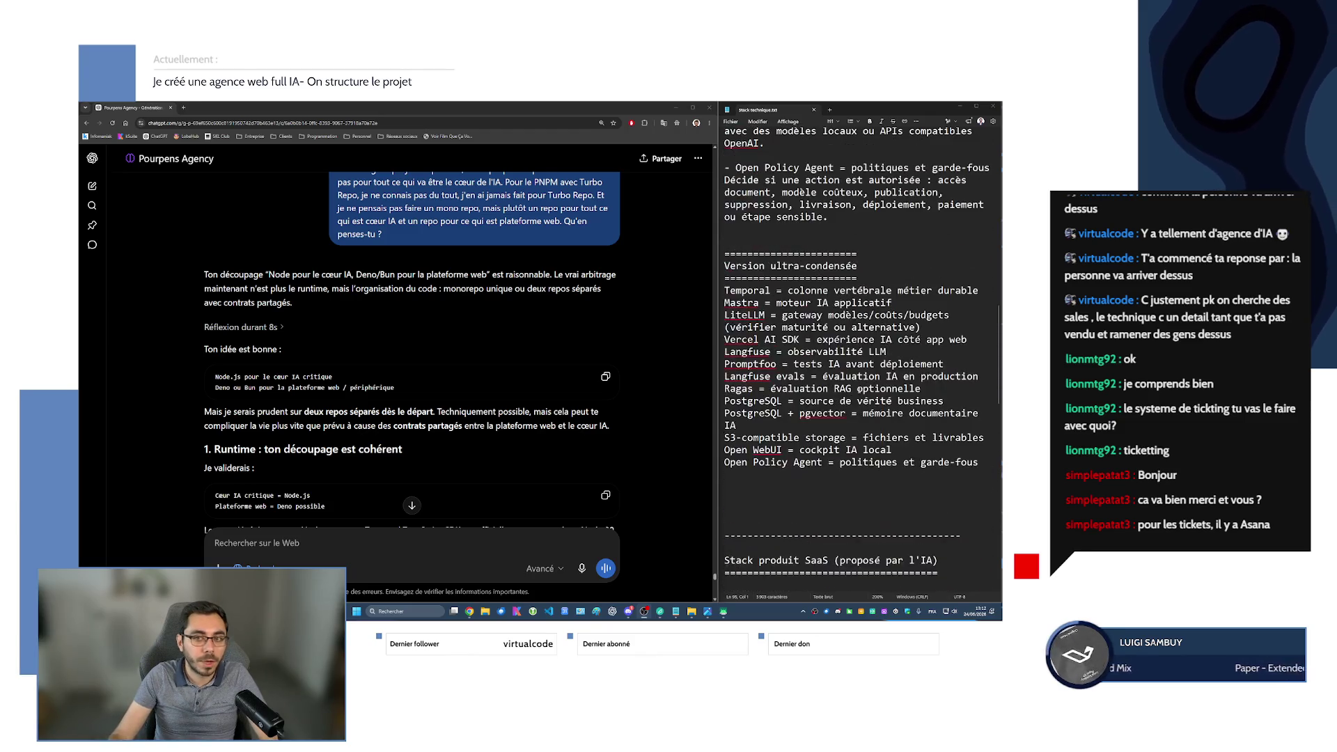
{"action": "scroll", "coordinate": [819, 290], "scroll_direction": "down", "scroll_amount": 16}
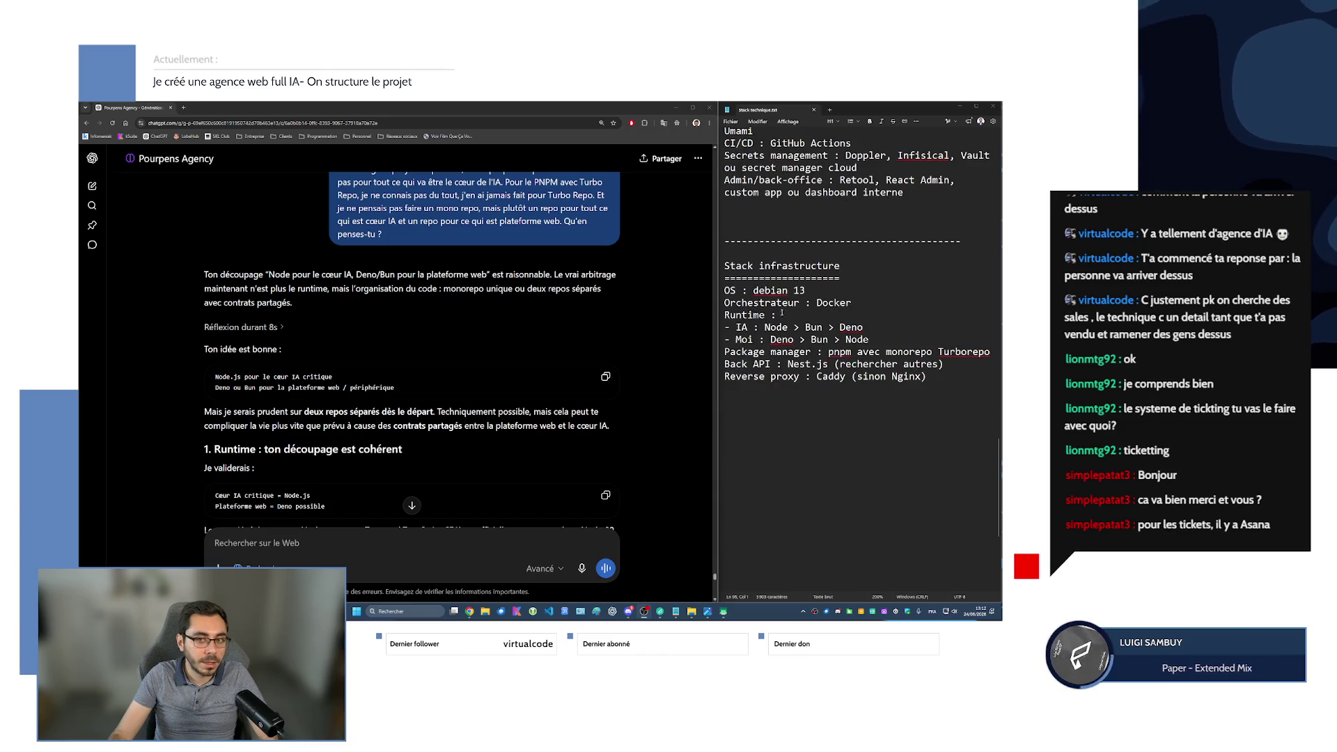
{"action": "left_click_drag", "start_coordinate": [728, 288], "coordinate": [935, 376]}
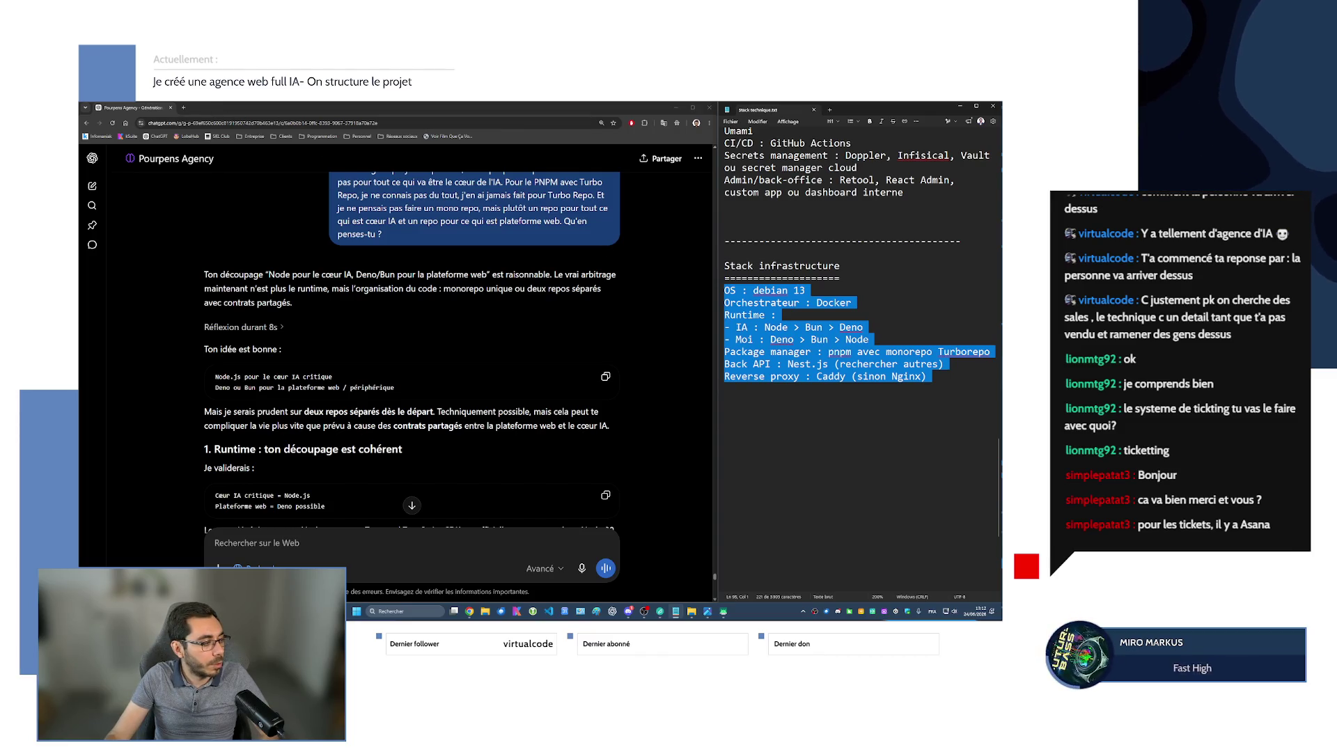
{"action": "key", "text": "alt+Tab"}
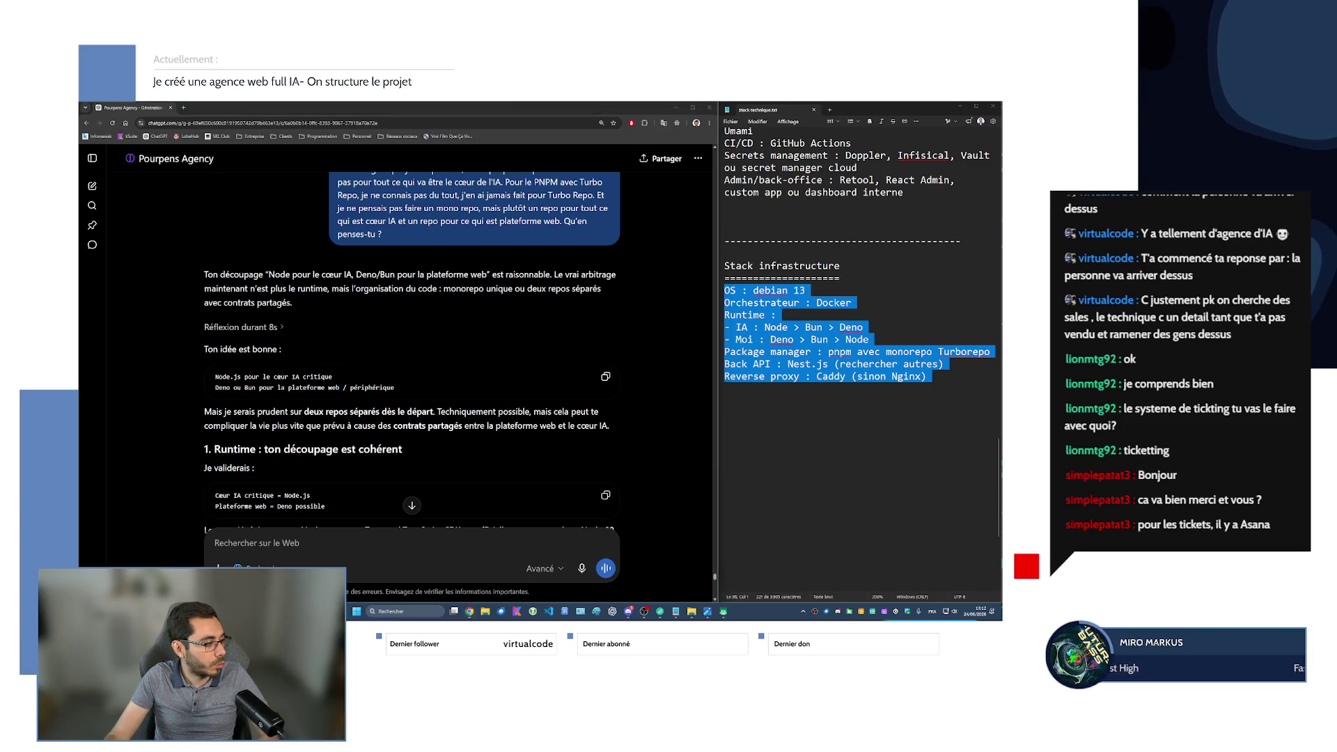
{"action": "key", "text": "alt+Tab"}
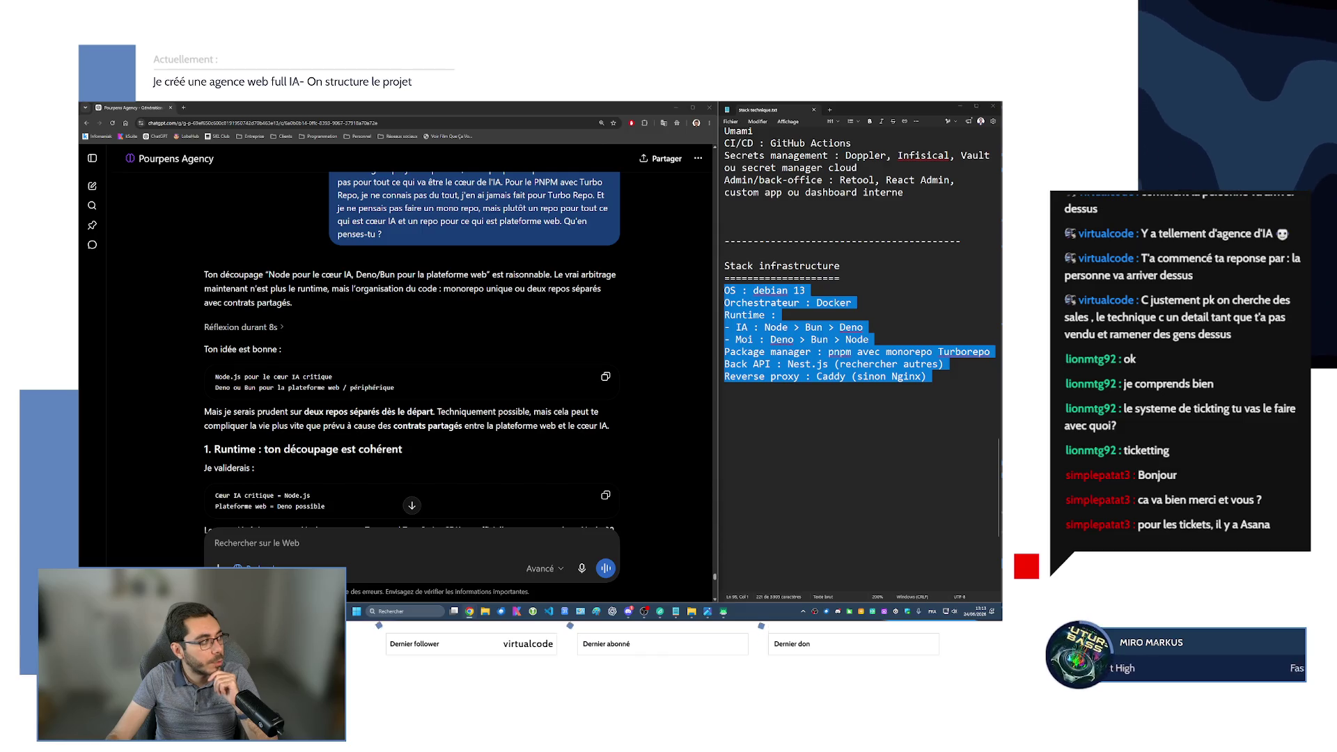
{"action": "left_click", "coordinate": [827, 457]}
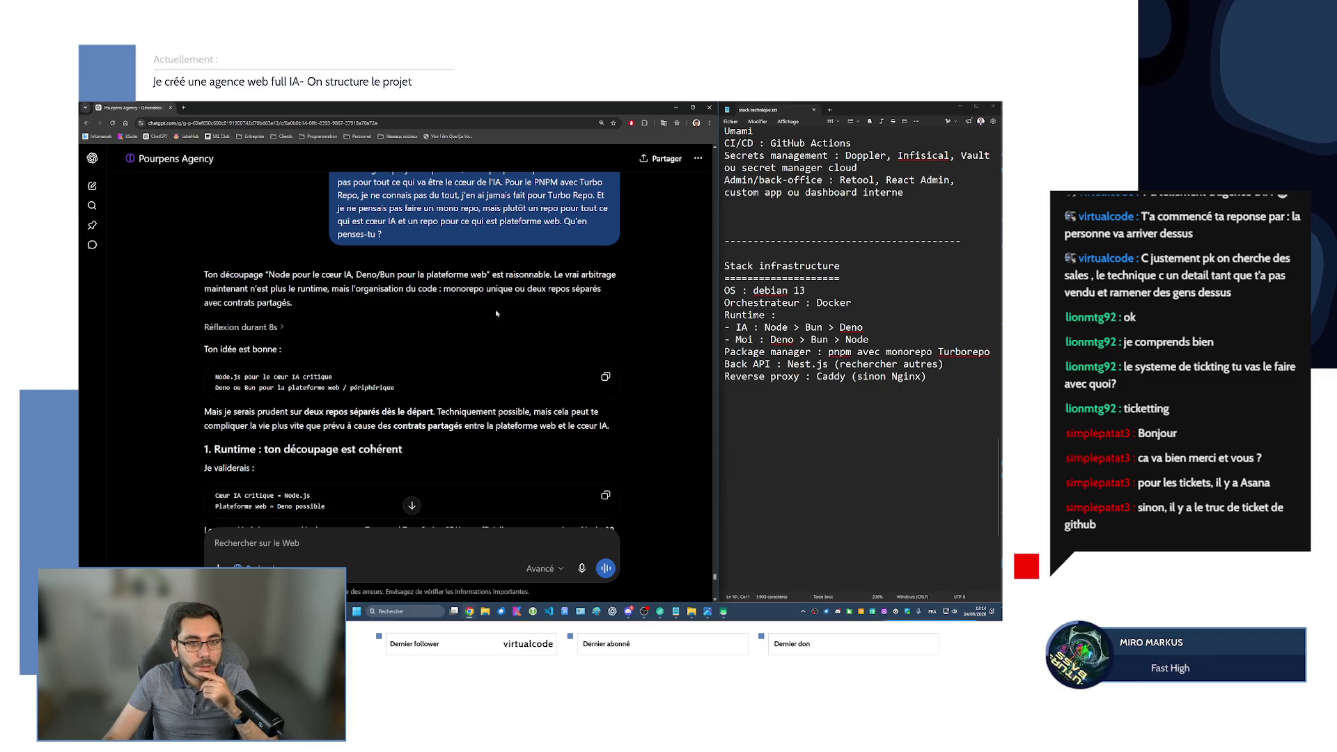
Trim the IA runtime line to 'IA : Node', deleting the extra Bun and Deno.
{"action": "mouse_move", "coordinate": [940, 372]}
{"action": "left_mouse_down"}
{"action": "mouse_move", "coordinate": [801, 306]}
{"action": "mouse_move", "coordinate": [867, 341]}
{"action": "left_mouse_up"}
{"action": "left_click", "coordinate": [787, 417]}
{"action": "double_click", "coordinate": [743, 327]}
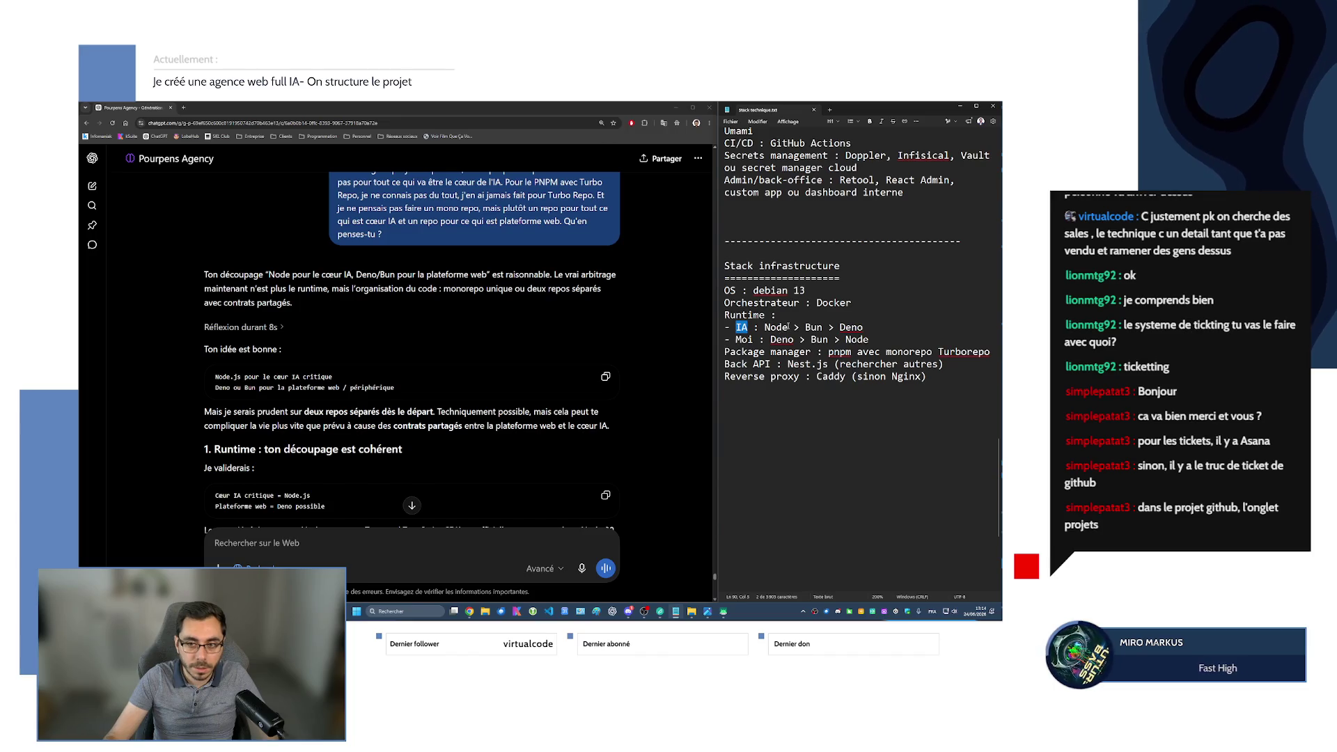
{"action": "left_click_drag", "start_coordinate": [788, 326], "coordinate": [725, 339]}
{"action": "key", "text": "BackSpace"}
{"action": "key", "text": "Return"}
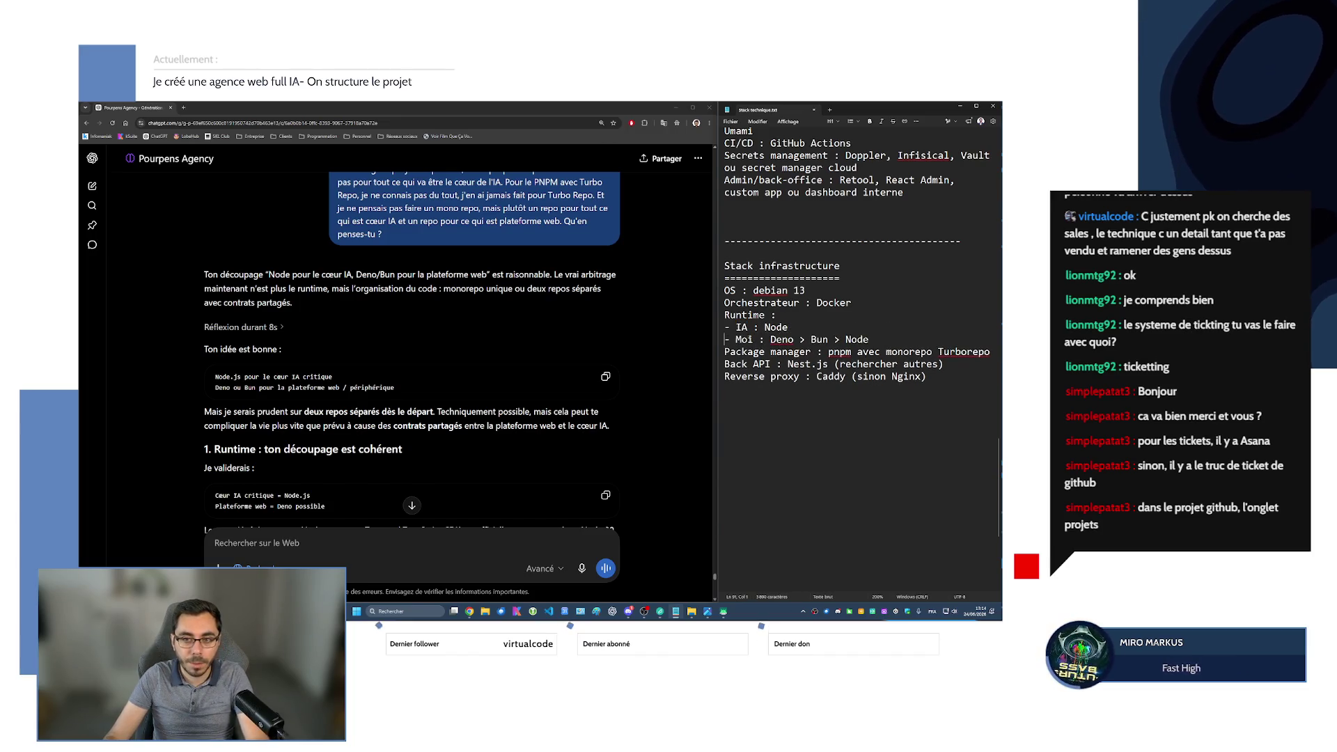
Rename 'Moi' to 'Plateforme web' and remove the Bun and Node after Deno.
{"action": "double_click", "coordinate": [743, 340]}
{"action": "type", "text": "Plateforme web"}
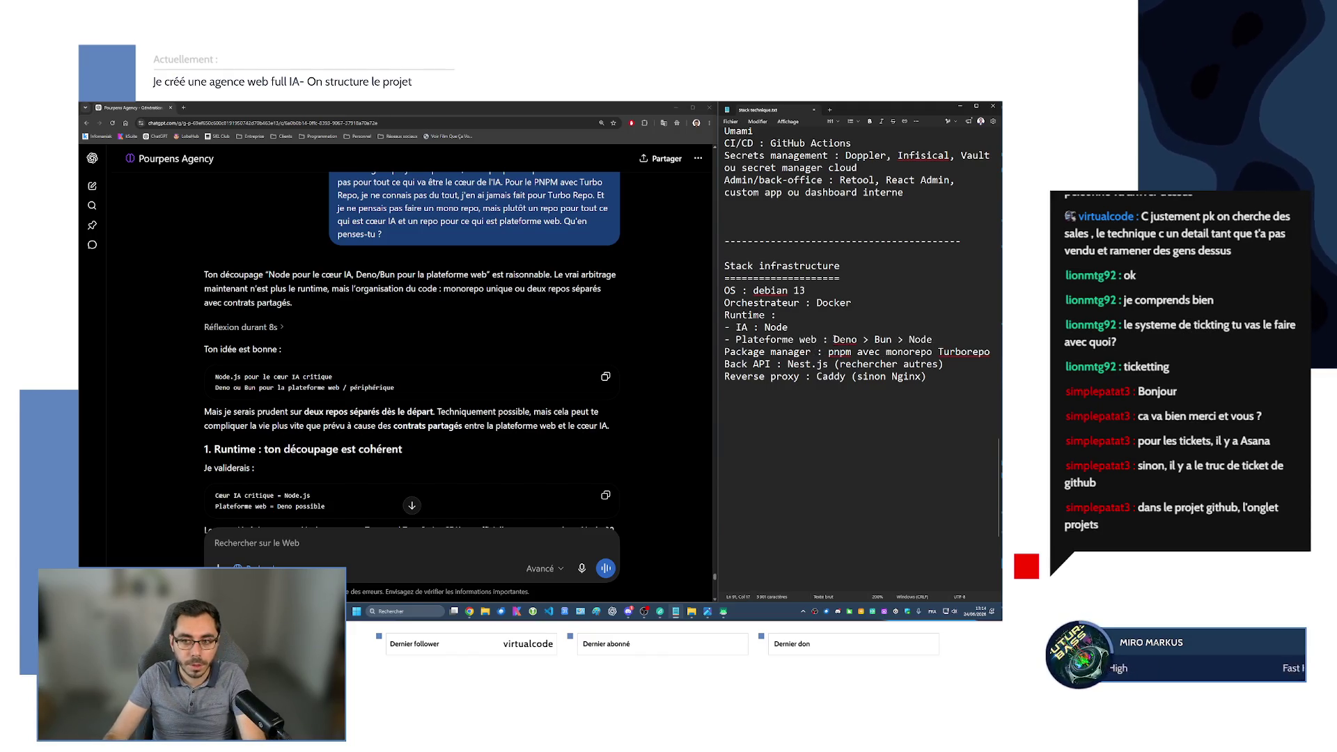
{"action": "left_click_drag", "start_coordinate": [857, 339], "coordinate": [934, 339]}
{"action": "key", "text": "Delete"}
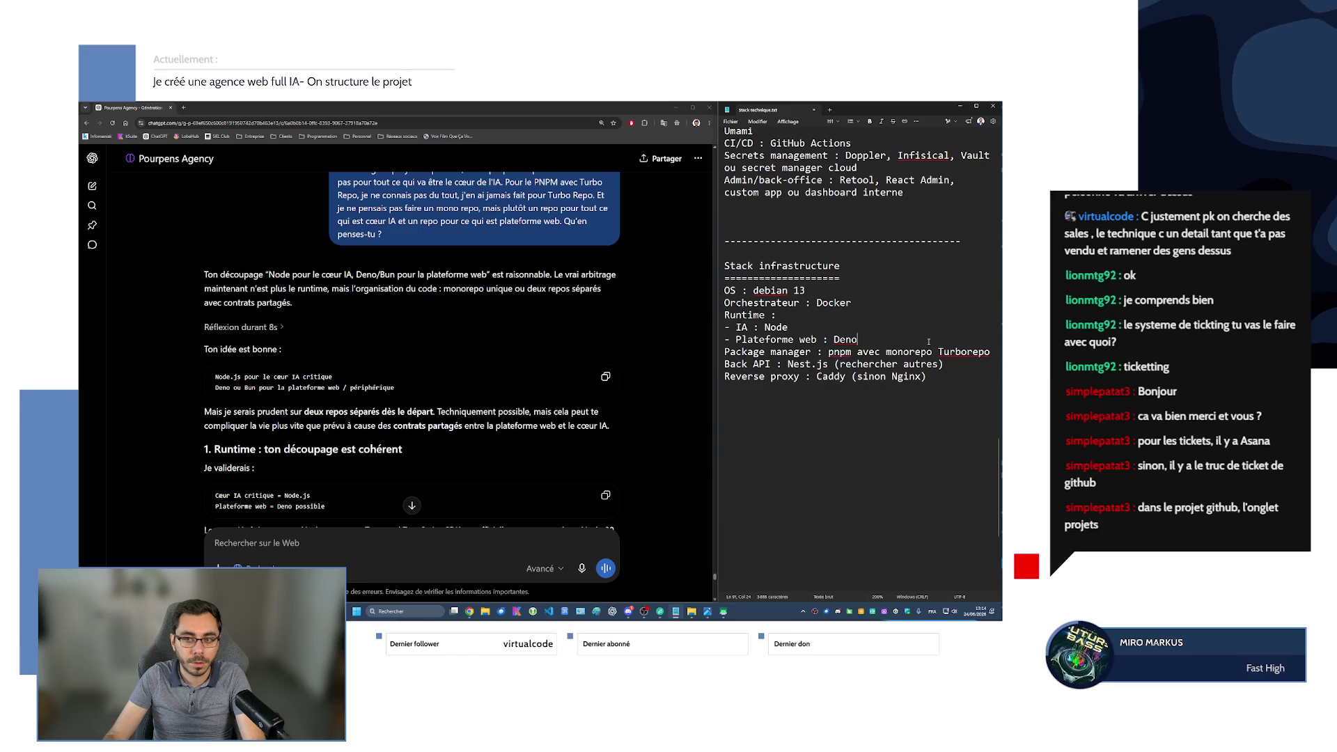
{"action": "left_click", "coordinate": [848, 329]}
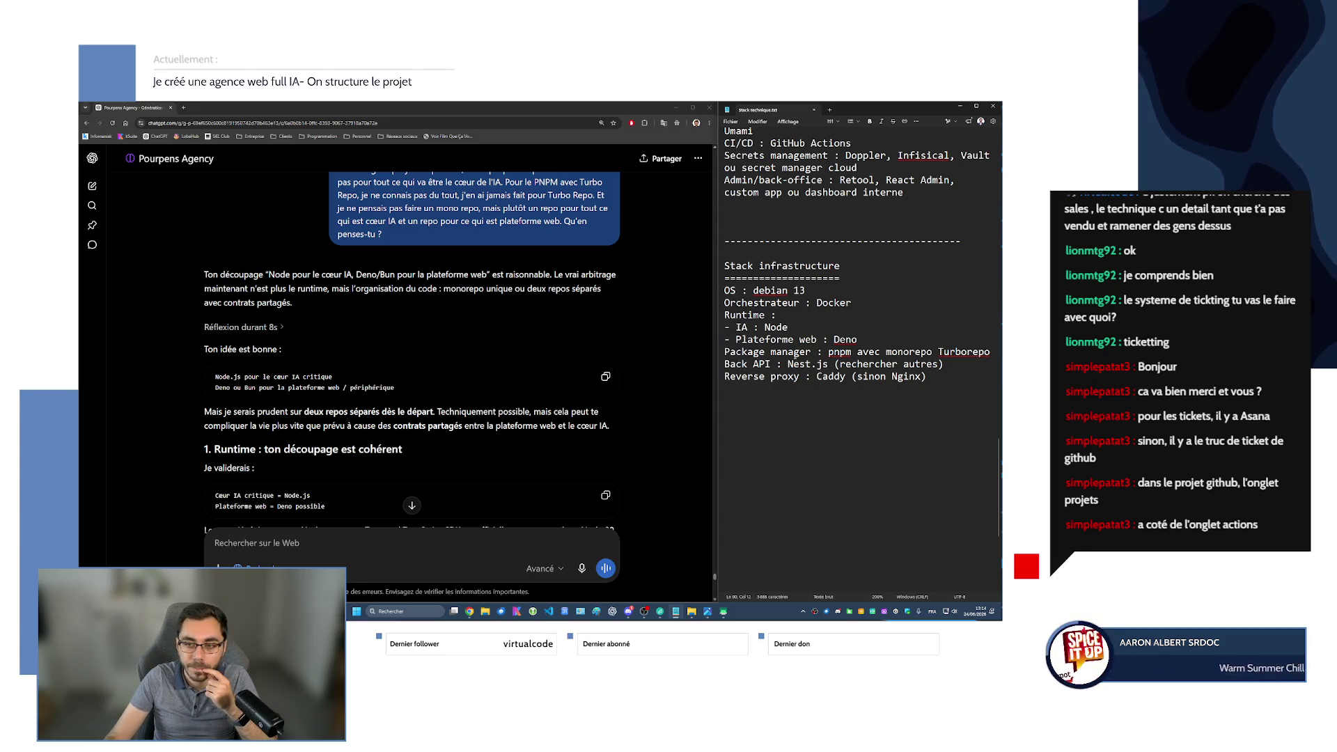
Select the pnpm monorepo Turborepo note, then scroll and mark a passage of ChatGPT's runtime answer.
{"action": "mouse_move", "coordinate": [845, 343]}
{"action": "left_mouse_down"}
{"action": "mouse_move", "coordinate": [828, 353]}
{"action": "mouse_move", "coordinate": [990, 355]}
{"action": "left_mouse_up"}
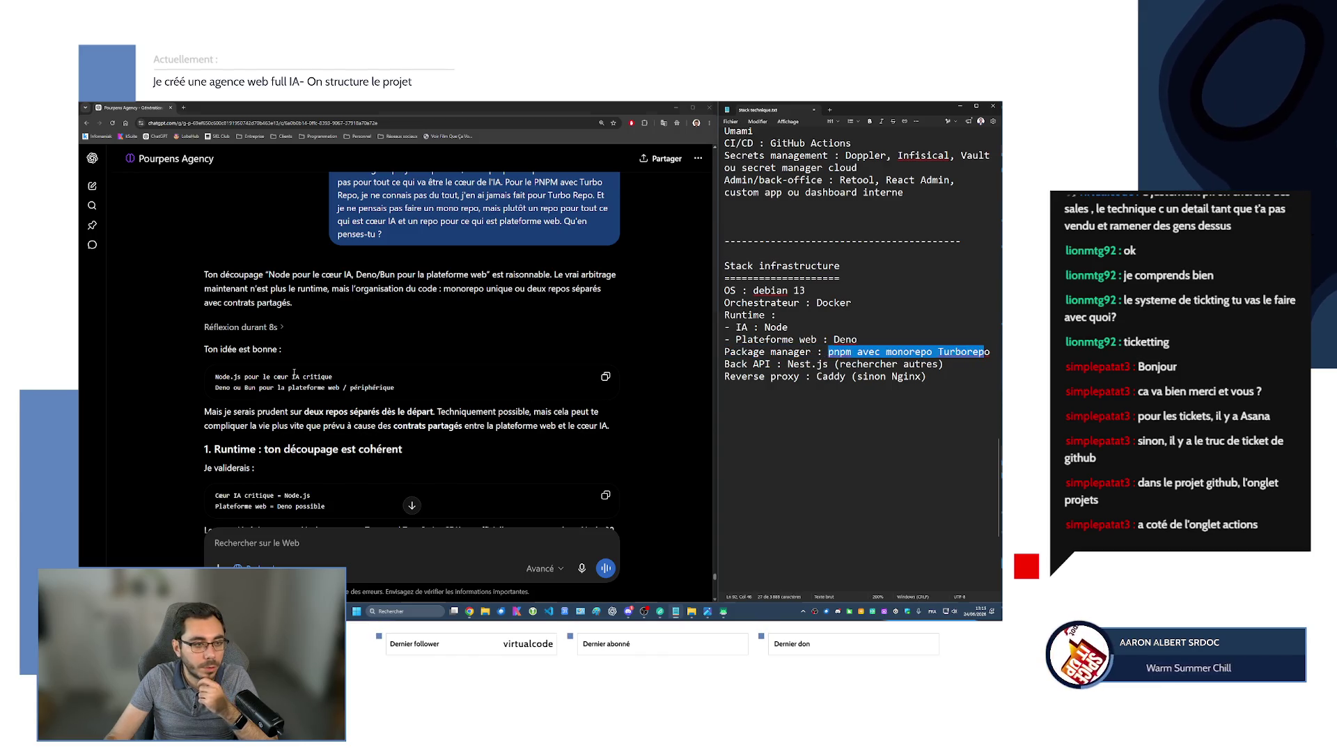
{"action": "left_click", "coordinate": [299, 349]}
{"action": "scroll", "coordinate": [300, 348], "scroll_direction": "down", "scroll_amount": 1}
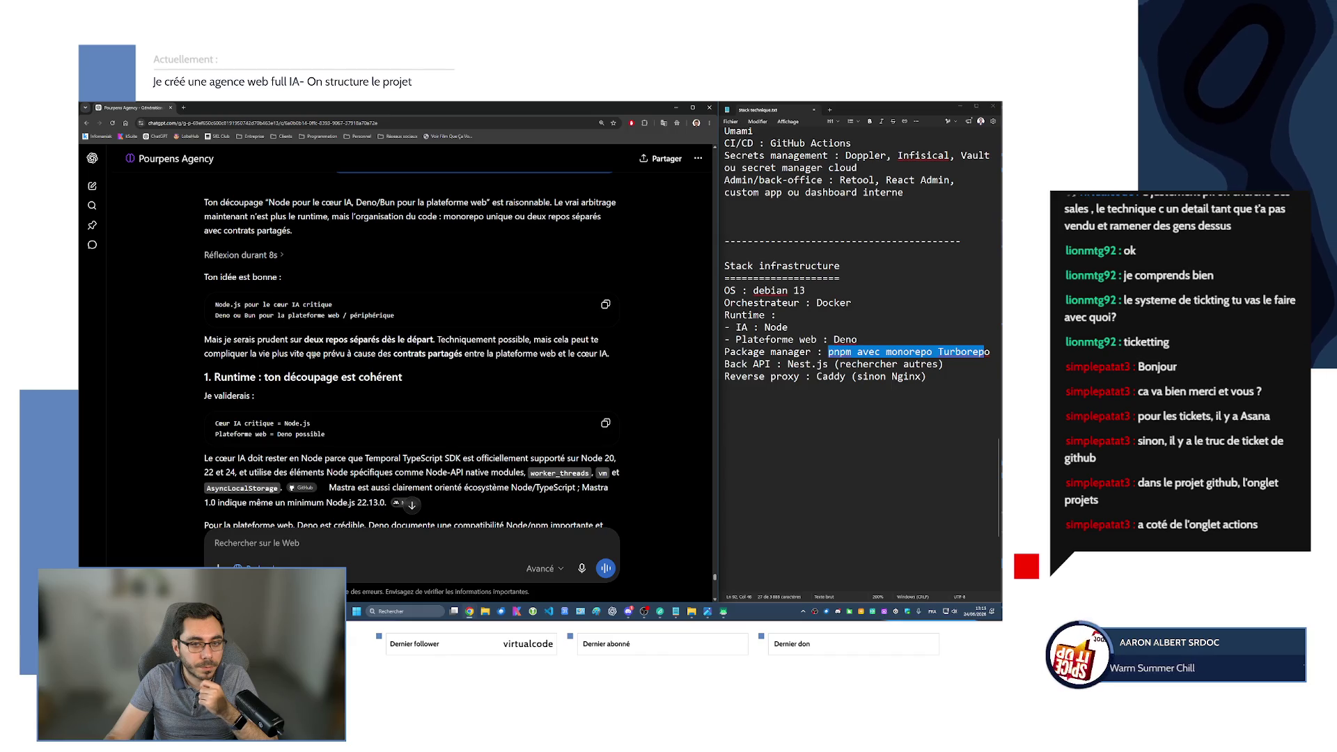
{"action": "left_click_drag", "start_coordinate": [221, 355], "coordinate": [558, 355]}
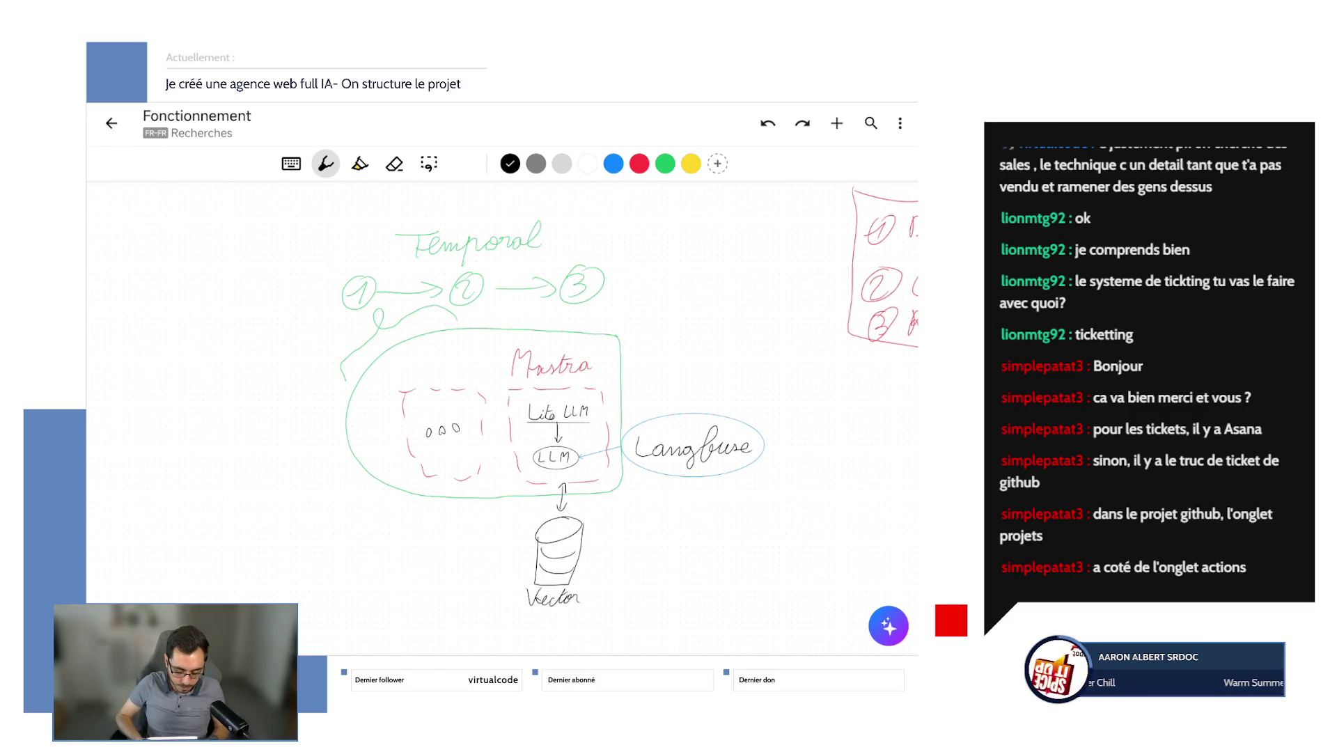
Reopen the Fonctionnement sketch and scroll away from the old diagrams to blank canvas.
{"action": "left_click", "coordinate": [111, 123]}
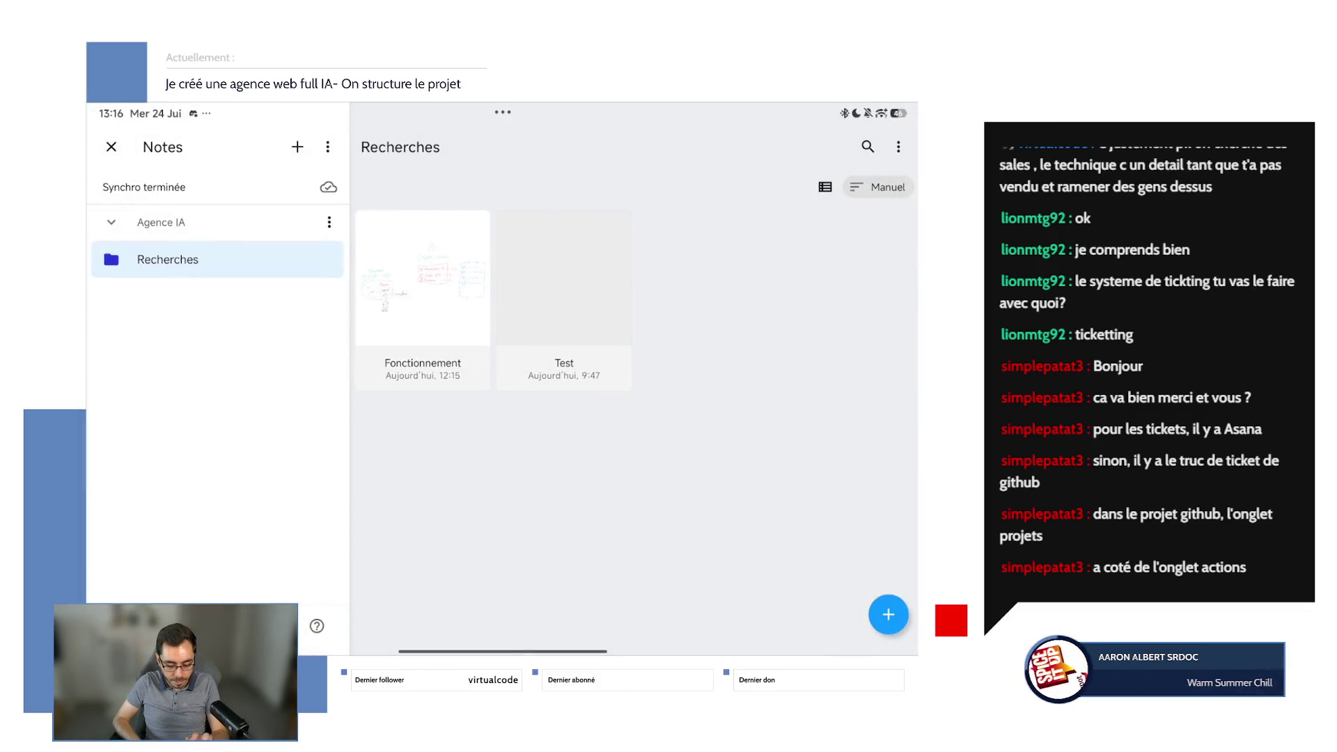
{"action": "left_click", "coordinate": [432, 313]}
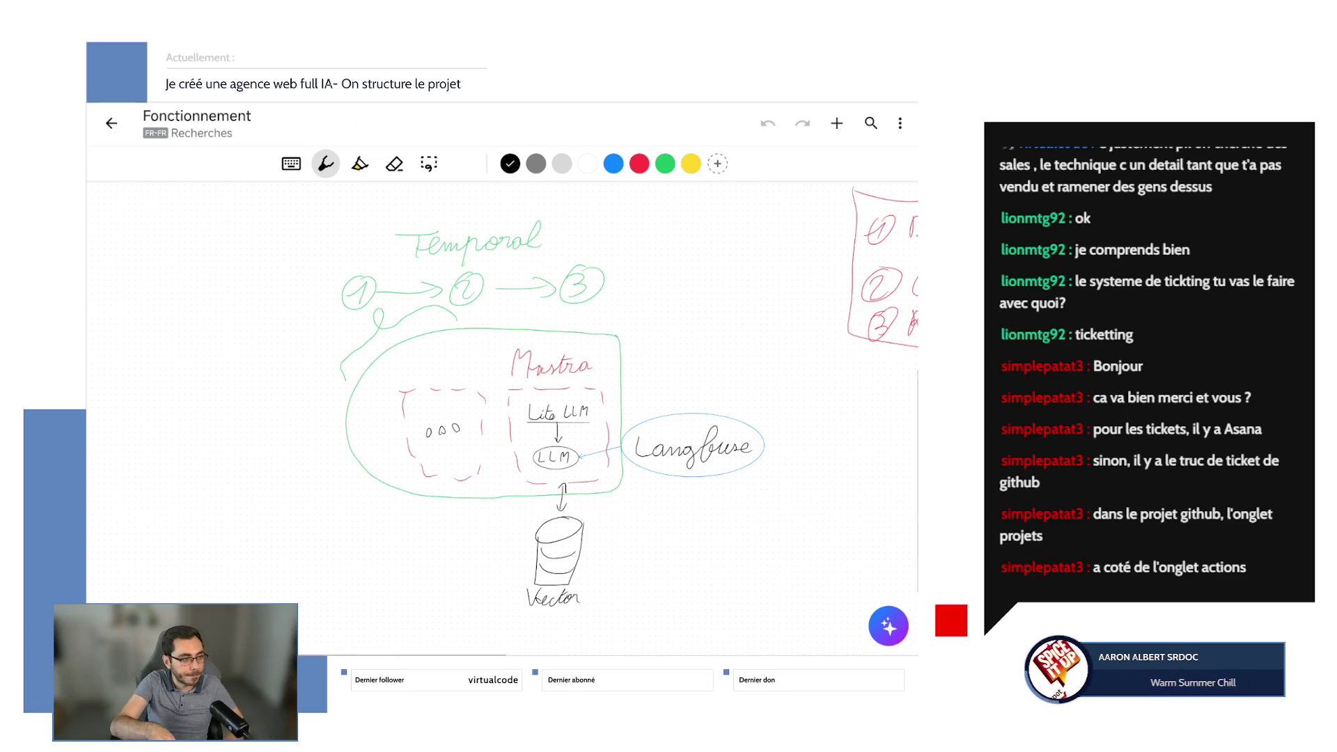
{"action": "scroll", "coordinate": [501, 418], "scroll_direction": "up", "scroll_amount": 5}
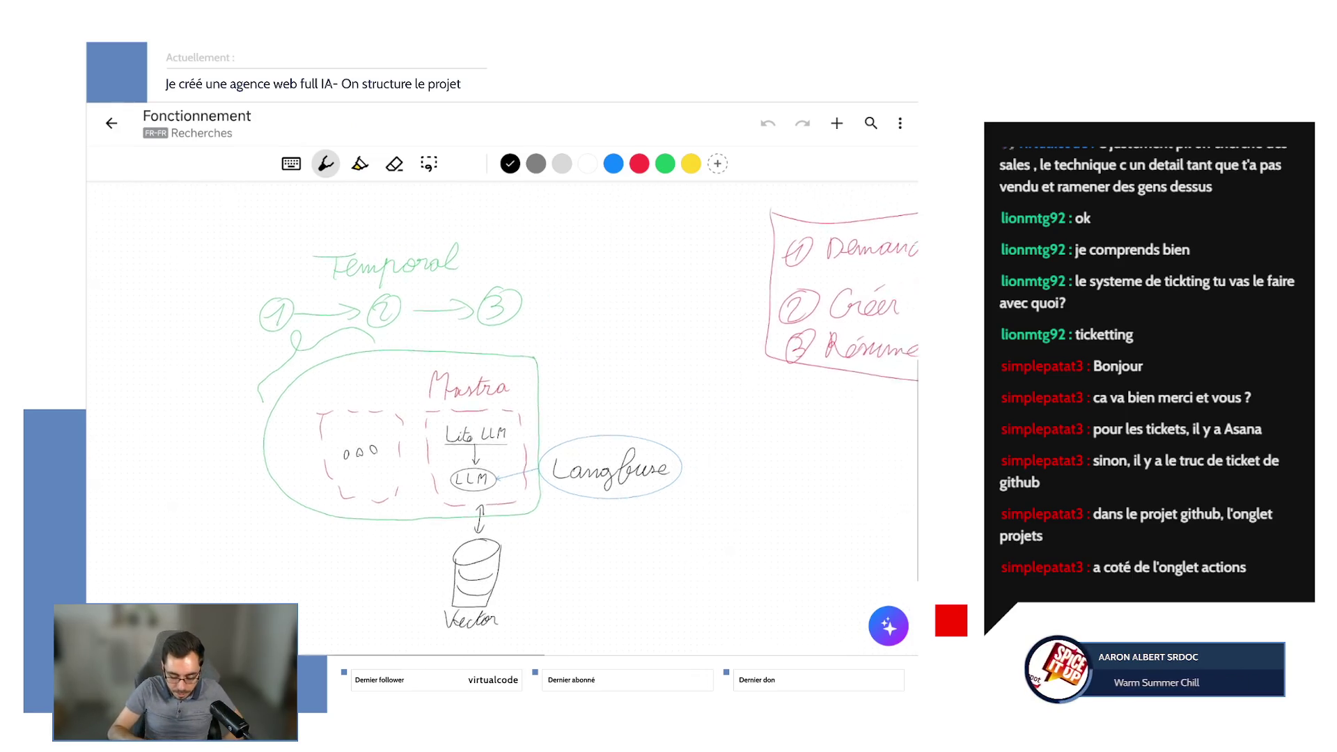
{"action": "scroll", "coordinate": [502, 417], "scroll_direction": "down", "scroll_amount": 3}
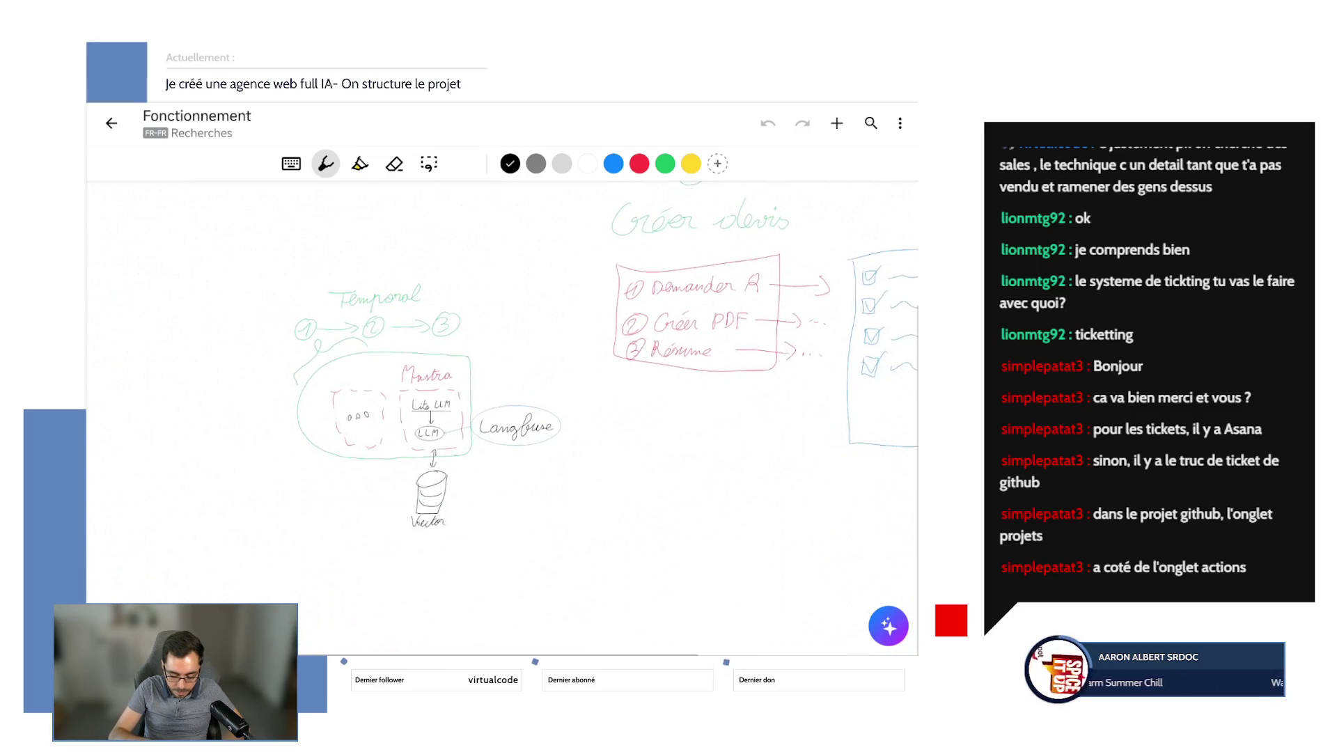
{"action": "scroll", "coordinate": [501, 418], "scroll_direction": "up", "scroll_amount": 5}
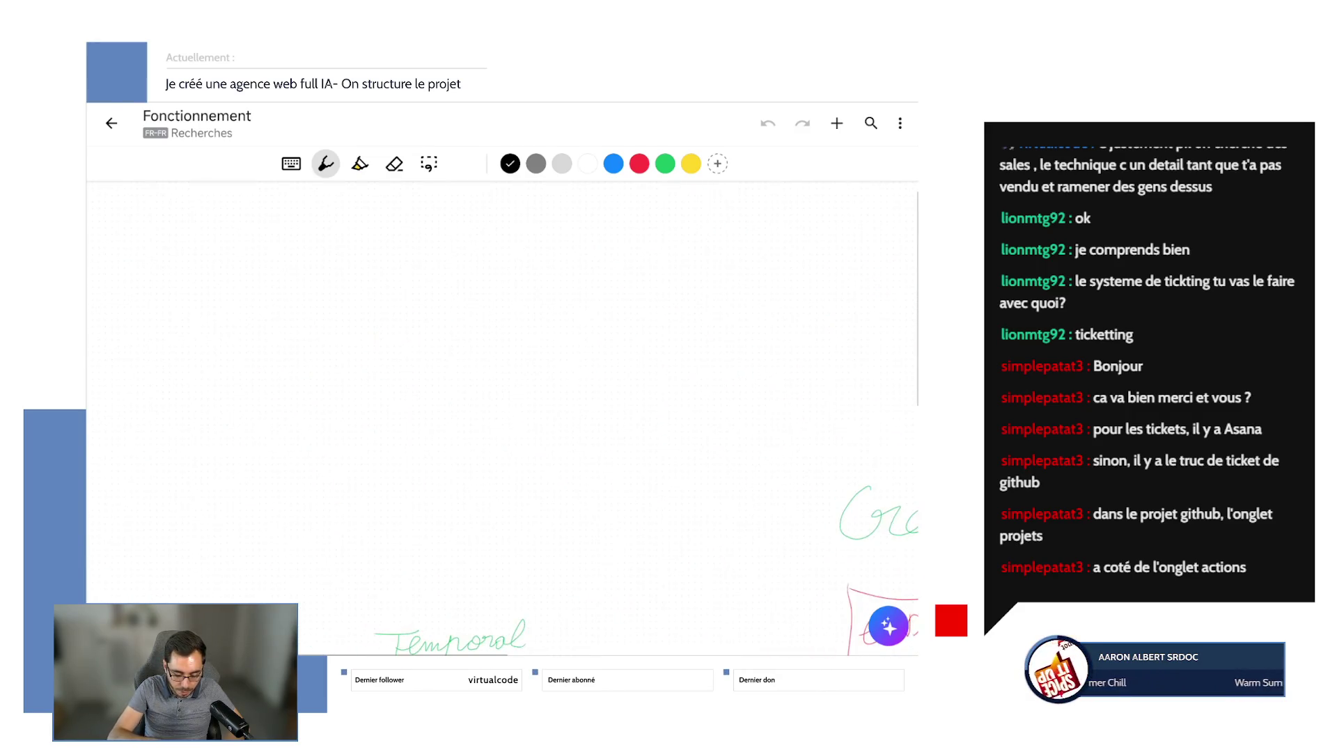
{"action": "scroll", "coordinate": [501, 418], "scroll_direction": "up", "scroll_amount": 2}
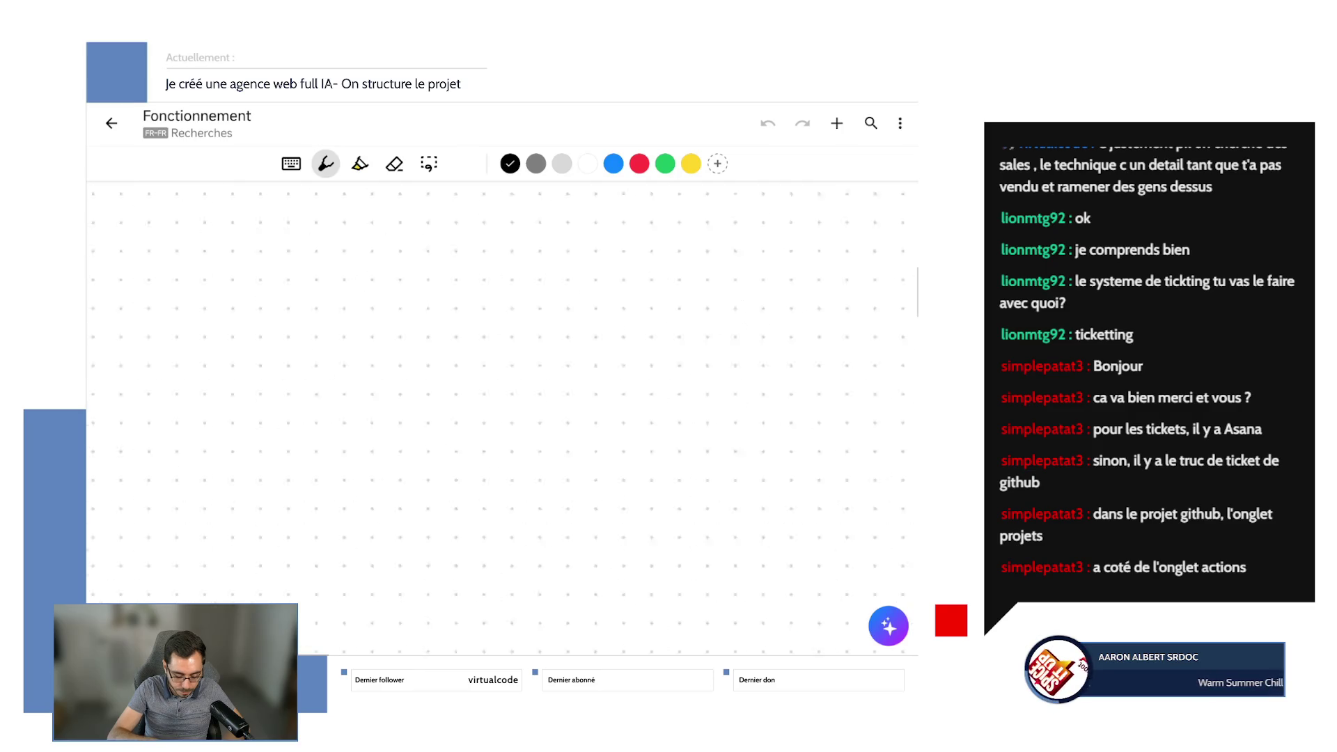
{"action": "scroll", "coordinate": [501, 418], "scroll_direction": "up", "scroll_amount": 3}
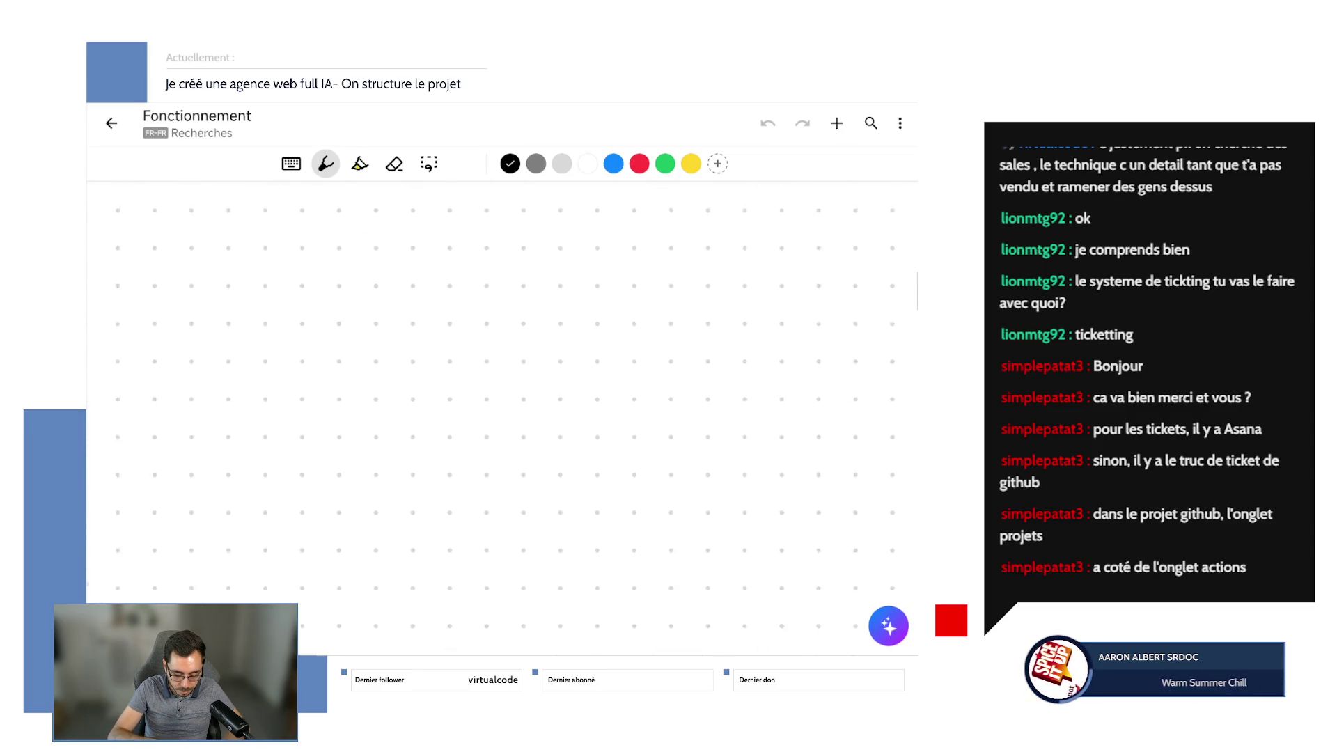
Set the pen to the second-thinnest stroke size in the Stylet settings.
{"action": "left_click_drag", "start_coordinate": [330, 404], "coordinate": [508, 420]}
{"action": "key", "text": "ctrl+z"}
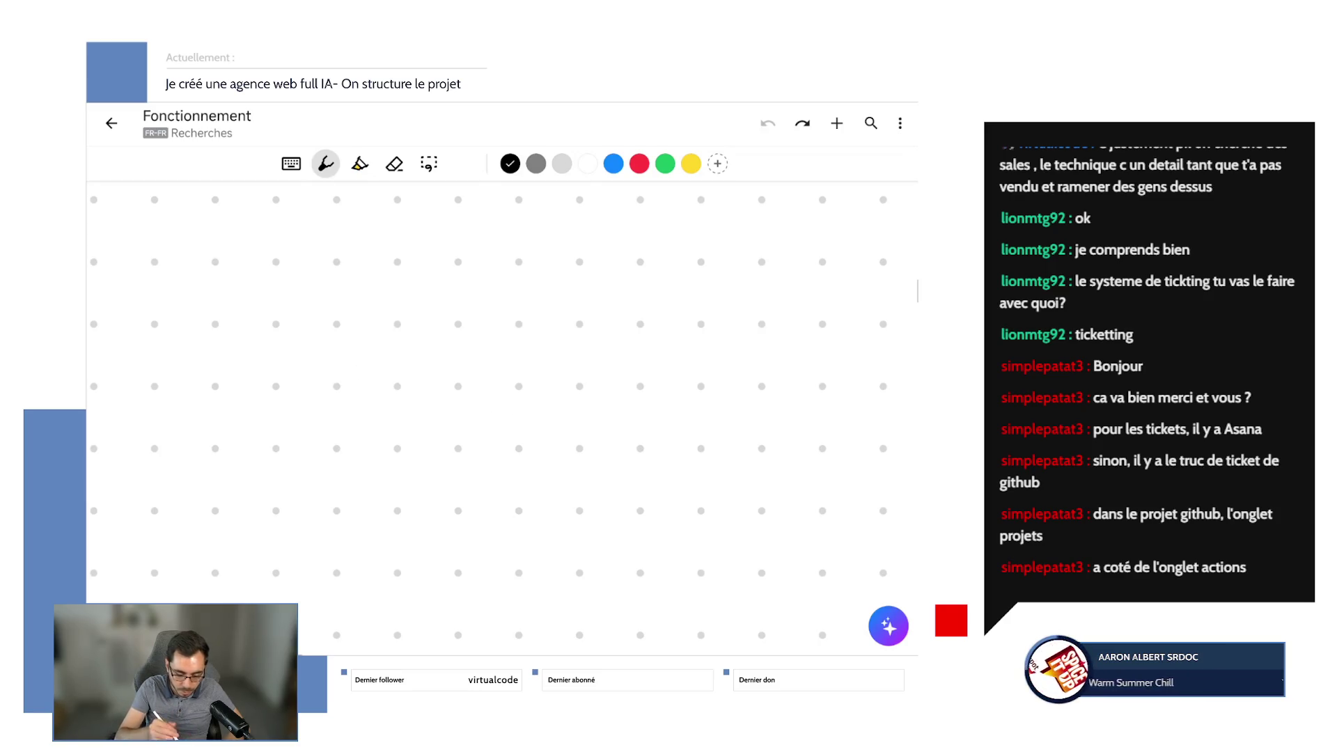
{"action": "left_click", "coordinate": [325, 163]}
{"action": "left_click", "coordinate": [397, 242]}
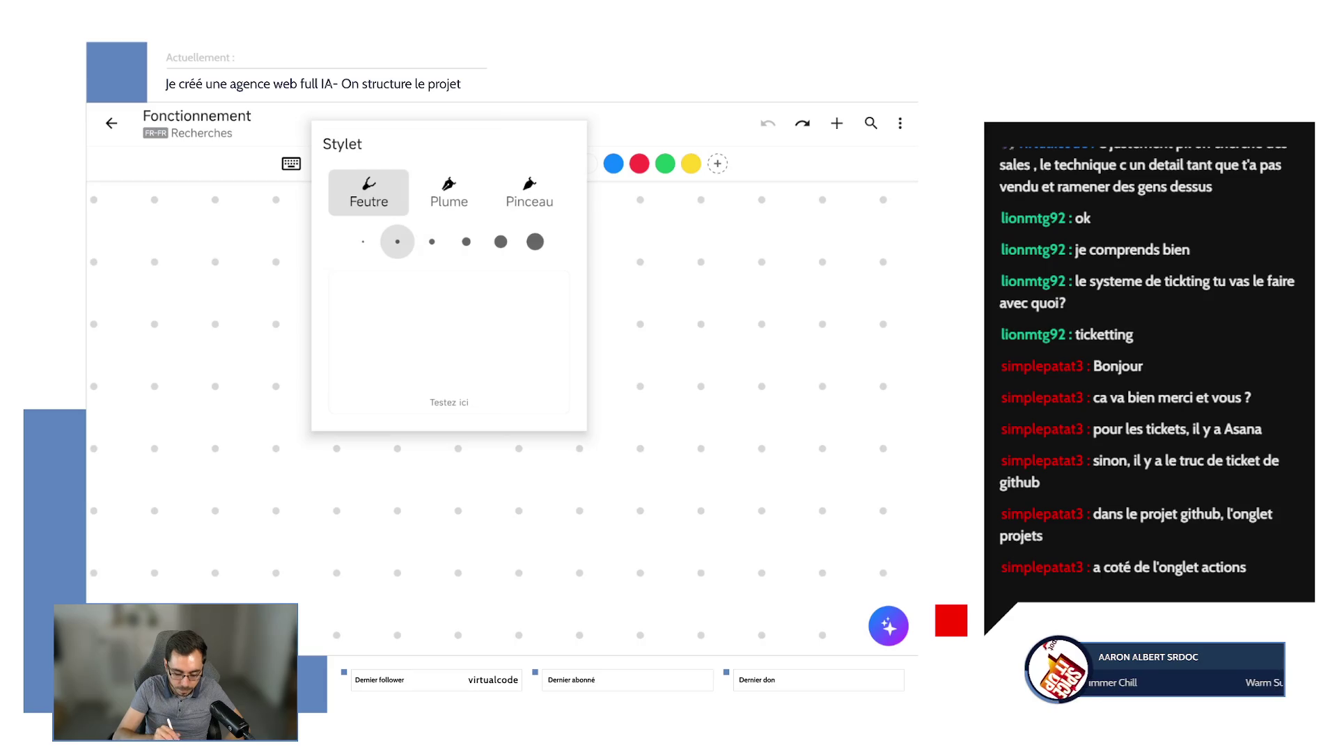
{"action": "left_click_drag", "start_coordinate": [393, 359], "coordinate": [484, 359]}
{"action": "key", "text": "Escape"}
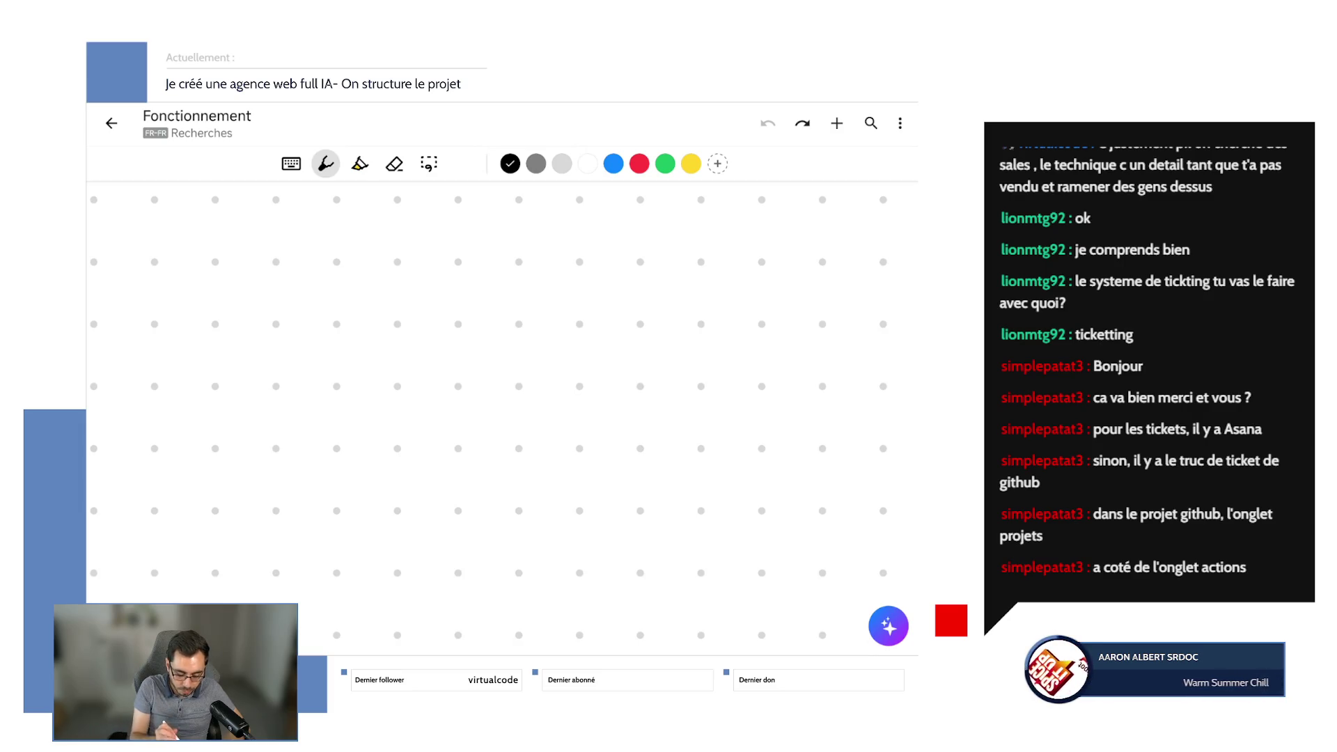
Sketch a document page with wavy text lines.
{"action": "mouse_move", "coordinate": [260, 343]}
{"action": "left_mouse_down"}
{"action": "mouse_move", "coordinate": [258, 436]}
{"action": "mouse_move", "coordinate": [331, 344]}
{"action": "mouse_move", "coordinate": [260, 342]}
{"action": "left_mouse_up"}
{"action": "left_click_drag", "start_coordinate": [266, 369], "coordinate": [310, 366]}
{"action": "left_click_drag", "start_coordinate": [274, 384], "coordinate": [318, 382]}
{"action": "left_click_drag", "start_coordinate": [273, 405], "coordinate": [313, 404]}
{"action": "left_click_drag", "start_coordinate": [269, 422], "coordinate": [313, 419]}
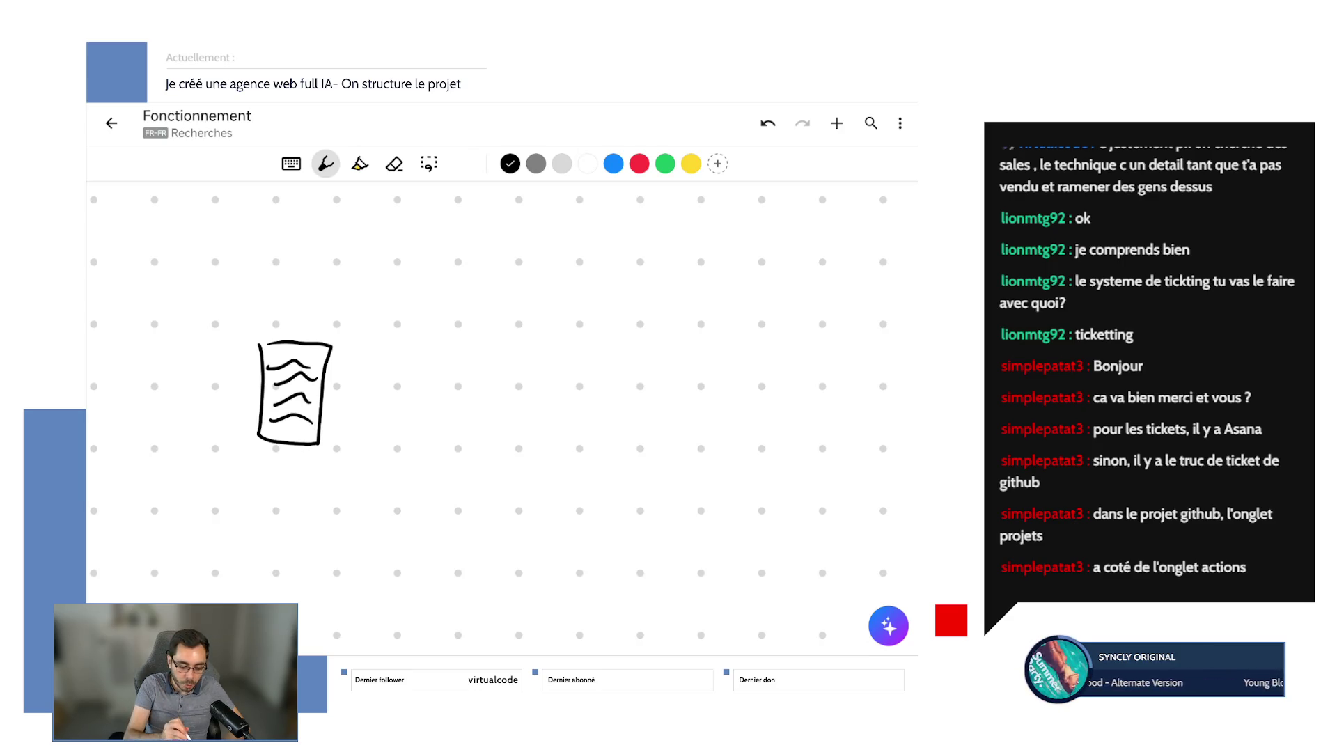
Ring the document with a dashed circle, undoing the stray long strokes.
{"action": "left_click_drag", "start_coordinate": [275, 295], "coordinate": [246, 311]}
{"action": "left_click_drag", "start_coordinate": [207, 355], "coordinate": [191, 397]}
{"action": "left_click_drag", "start_coordinate": [202, 446], "coordinate": [217, 485]}
{"action": "left_click_drag", "start_coordinate": [279, 514], "coordinate": [399, 404]}
{"action": "left_click_drag", "start_coordinate": [350, 308], "coordinate": [336, 301]}
{"action": "key", "text": "ctrl+z"}
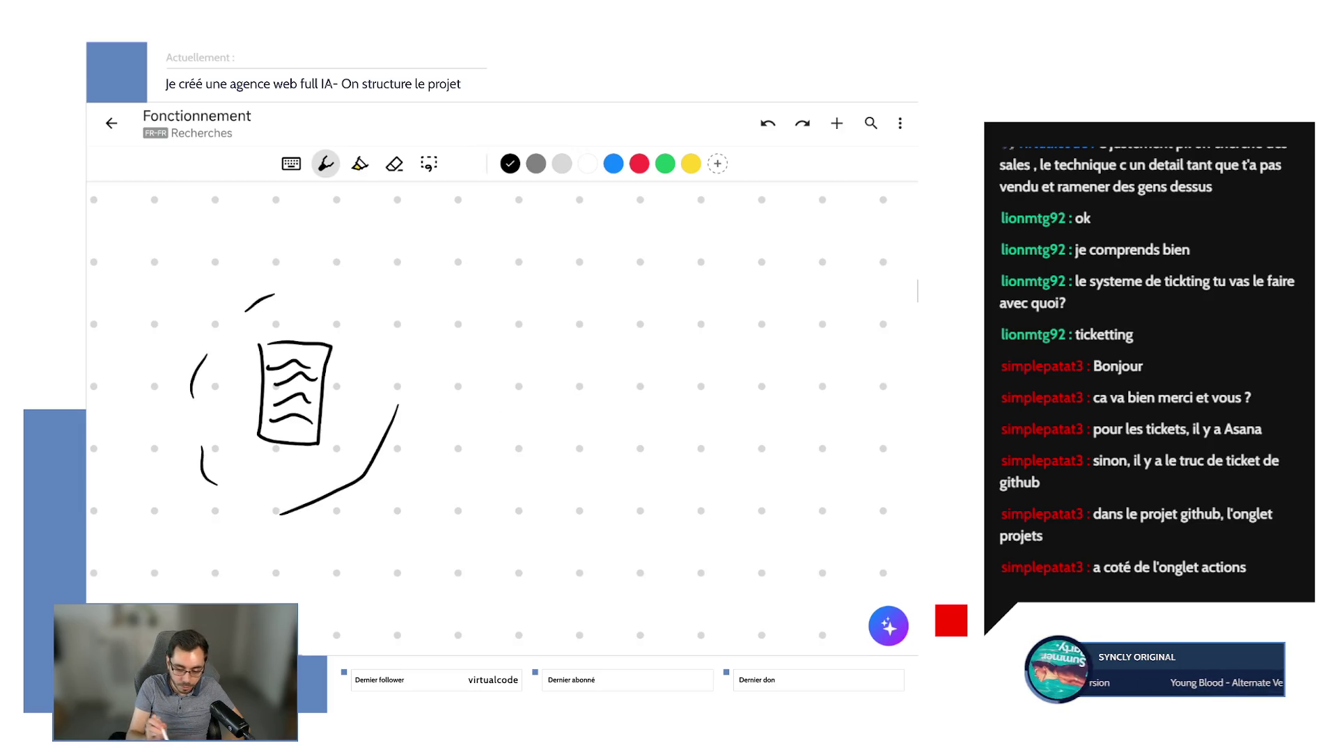
{"action": "left_click", "coordinate": [767, 123]}
{"action": "left_click_drag", "start_coordinate": [255, 499], "coordinate": [324, 499]}
{"action": "left_click_drag", "start_coordinate": [353, 467], "coordinate": [365, 446]}
{"action": "left_click_drag", "start_coordinate": [384, 408], "coordinate": [381, 382]}
{"action": "left_click_drag", "start_coordinate": [374, 355], "coordinate": [348, 331]}
{"action": "left_click_drag", "start_coordinate": [326, 310], "coordinate": [304, 312]}
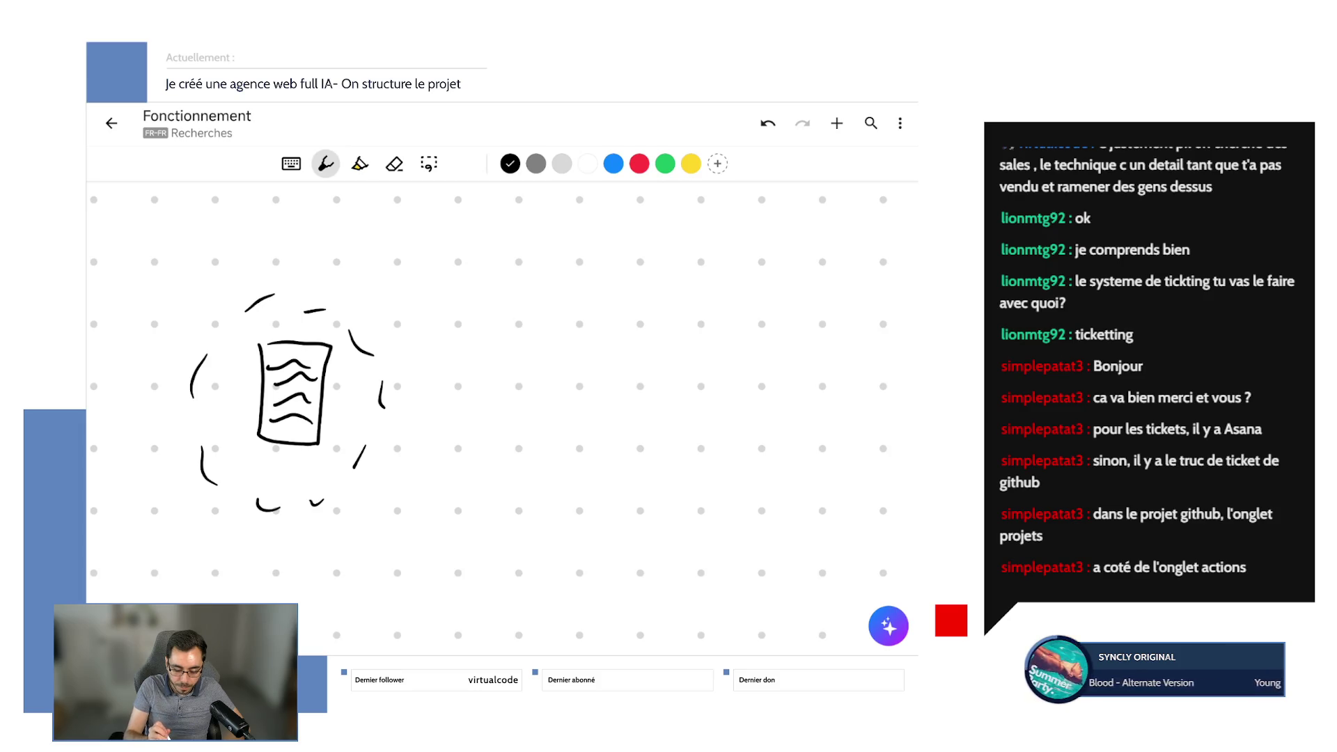
Draw a robot box with an antenna to the right, ringed with dashes.
{"action": "mouse_move", "coordinate": [585, 350]}
{"action": "left_mouse_down"}
{"action": "mouse_move", "coordinate": [466, 425]}
{"action": "mouse_move", "coordinate": [577, 359]}
{"action": "left_mouse_up"}
{"action": "left_click_drag", "start_coordinate": [510, 343], "coordinate": [550, 299]}
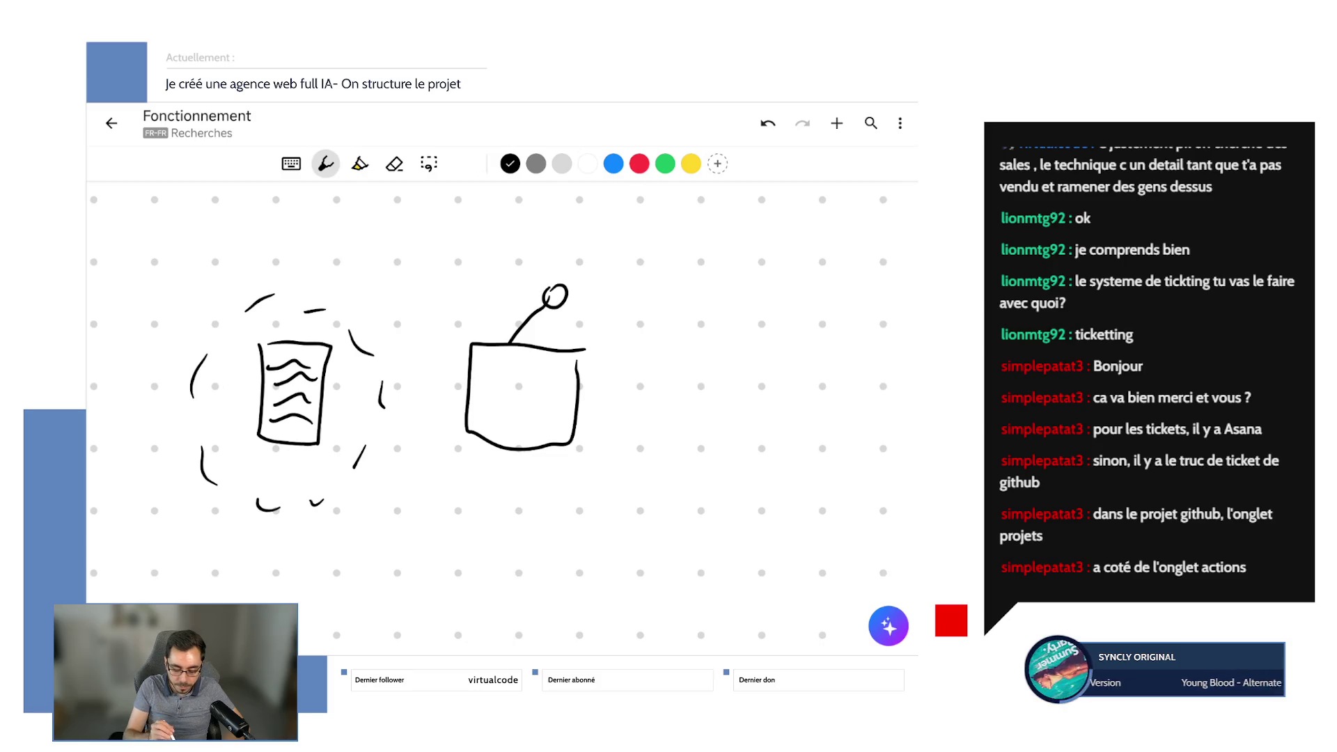
{"action": "left_click_drag", "start_coordinate": [431, 288], "coordinate": [430, 311]}
{"action": "left_click_drag", "start_coordinate": [412, 381], "coordinate": [417, 446]}
{"action": "left_click_drag", "start_coordinate": [456, 491], "coordinate": [480, 496]}
{"action": "left_click_drag", "start_coordinate": [575, 511], "coordinate": [622, 476]}
{"action": "left_click_drag", "start_coordinate": [657, 403], "coordinate": [677, 327]}
{"action": "left_click_drag", "start_coordinate": [663, 285], "coordinate": [618, 248]}
{"action": "left_click_drag", "start_coordinate": [524, 237], "coordinate": [473, 258]}
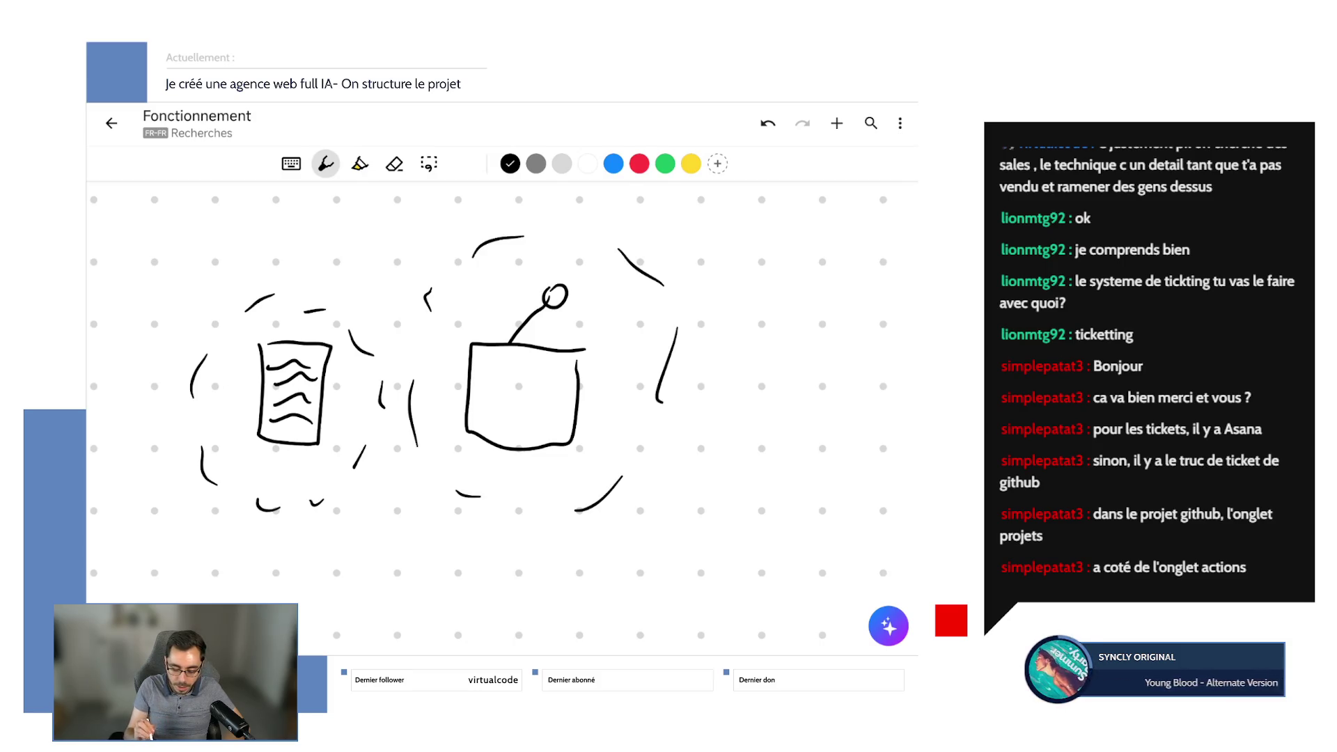
Draw a </> code symbol, undo its dashed ring, and circle it in red instead.
{"action": "scroll", "coordinate": [250, 436], "scroll_direction": "down", "scroll_amount": 3}
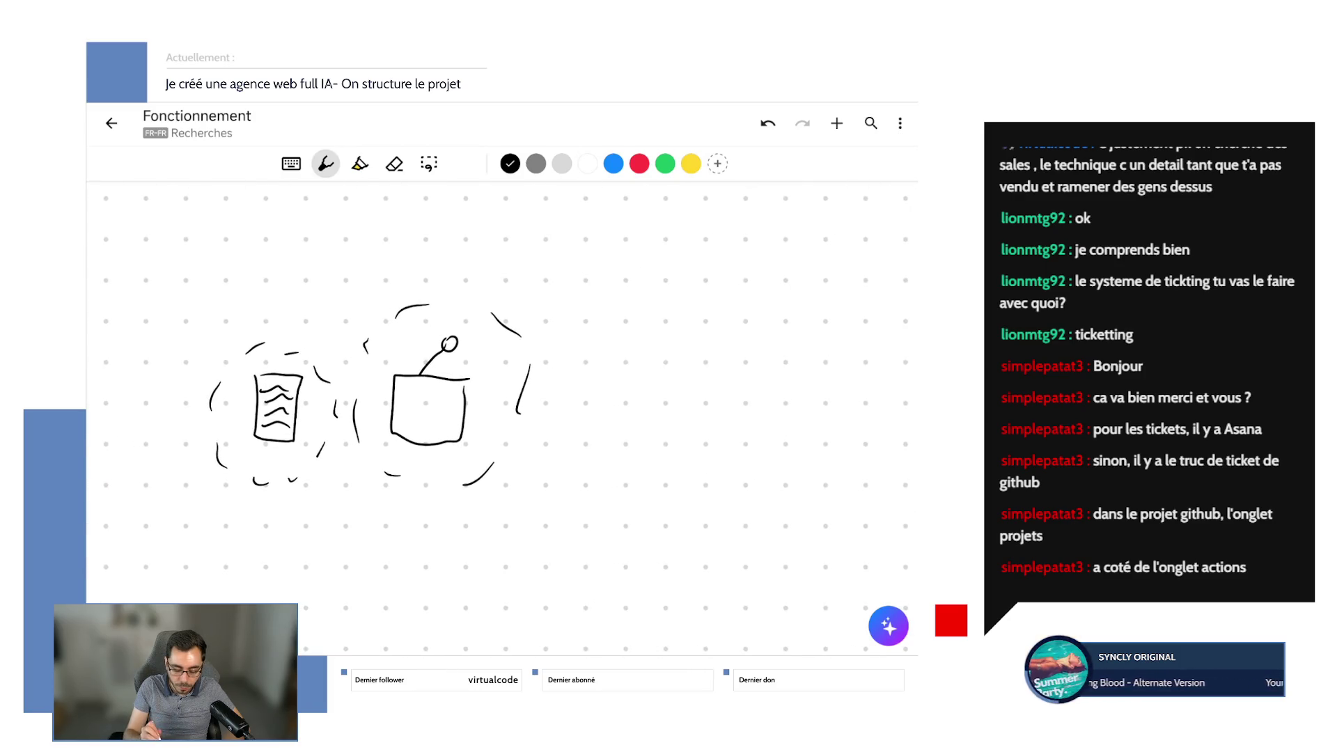
{"action": "mouse_move", "coordinate": [630, 351]}
{"action": "left_mouse_down"}
{"action": "mouse_move", "coordinate": [594, 375]}
{"action": "mouse_move", "coordinate": [637, 401]}
{"action": "left_mouse_up"}
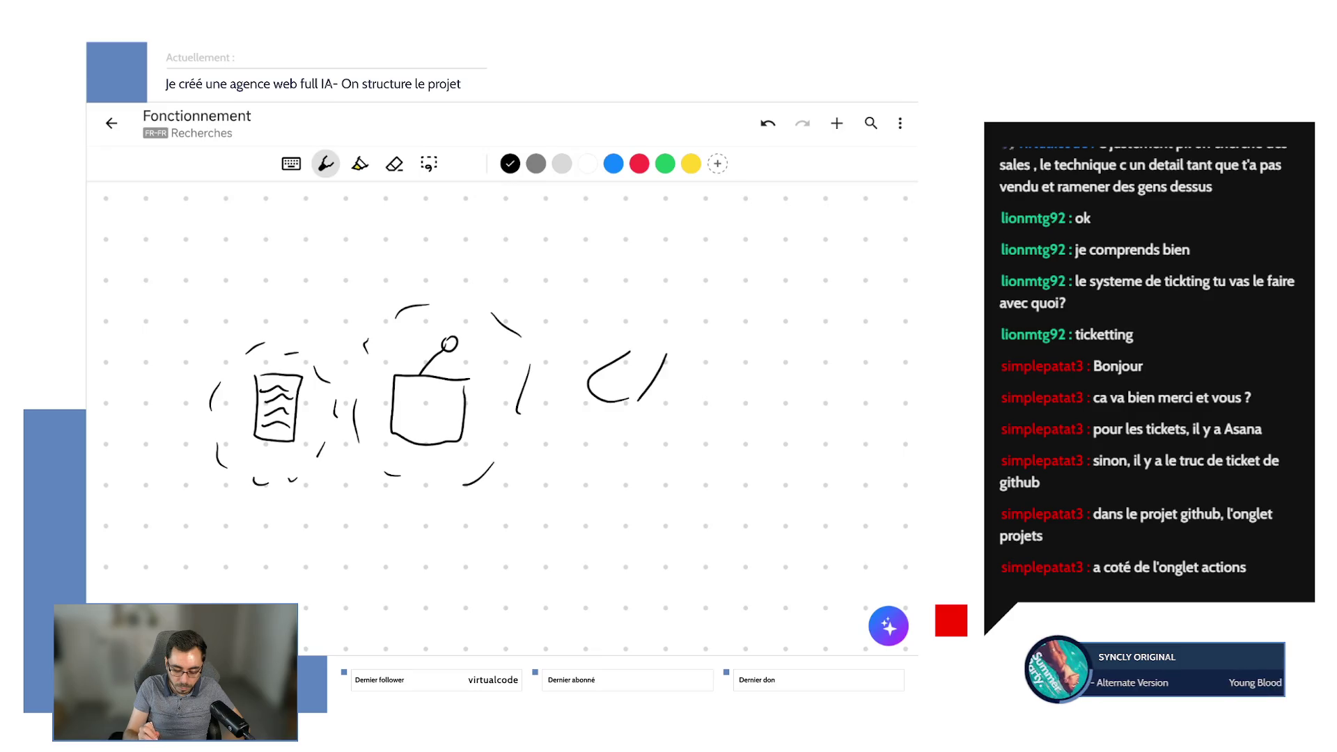
{"action": "left_click_drag", "start_coordinate": [685, 353], "coordinate": [674, 402]}
{"action": "left_click_drag", "start_coordinate": [689, 291], "coordinate": [671, 297]}
{"action": "left_click_drag", "start_coordinate": [592, 322], "coordinate": [563, 342]}
{"action": "left_click_drag", "start_coordinate": [530, 390], "coordinate": [536, 426]}
{"action": "left_click_drag", "start_coordinate": [659, 505], "coordinate": [700, 477]}
{"action": "left_click_drag", "start_coordinate": [738, 433], "coordinate": [746, 394]}
{"action": "left_click_drag", "start_coordinate": [728, 315], "coordinate": [700, 298]}
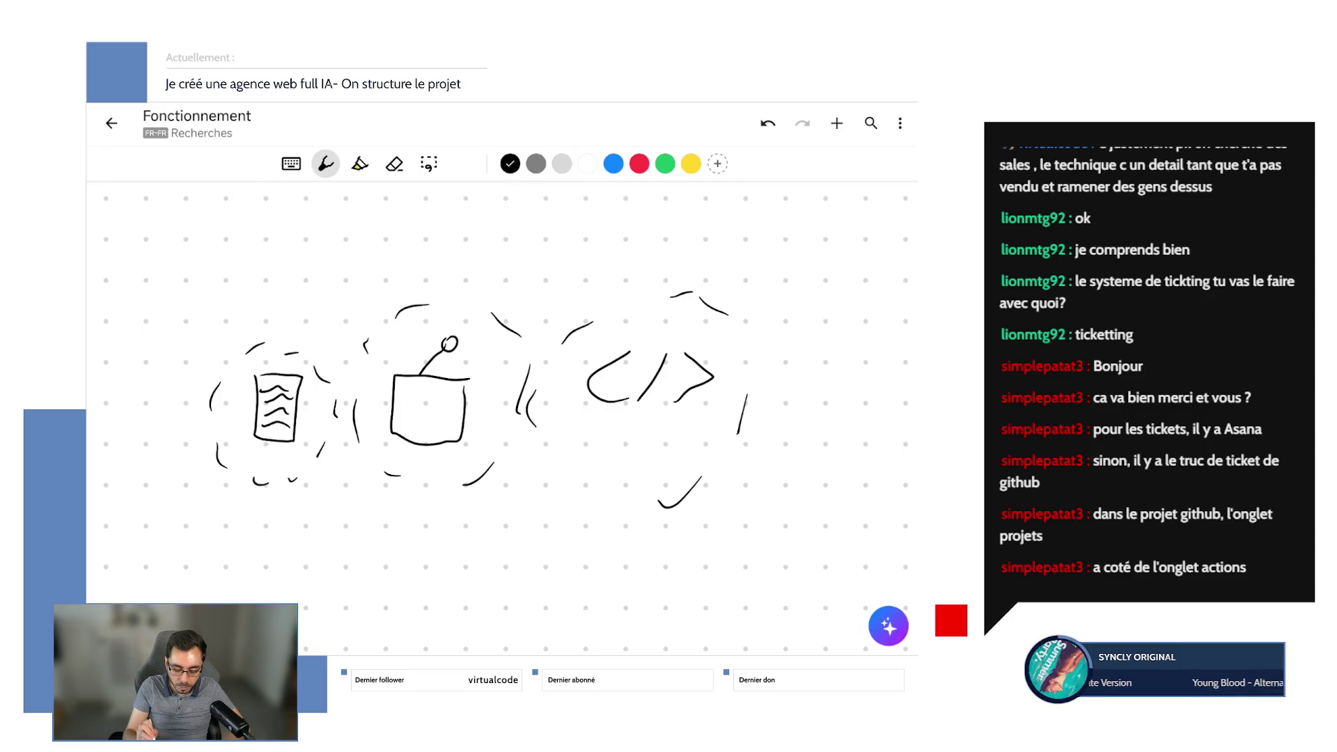
{"action": "left_click", "coordinate": [768, 123]}
{"action": "left_click", "coordinate": [768, 123]}
{"action": "left_click", "coordinate": [768, 124]}
{"action": "left_click", "coordinate": [768, 124]}
{"action": "left_click", "coordinate": [767, 124]}
{"action": "left_click", "coordinate": [768, 123]}
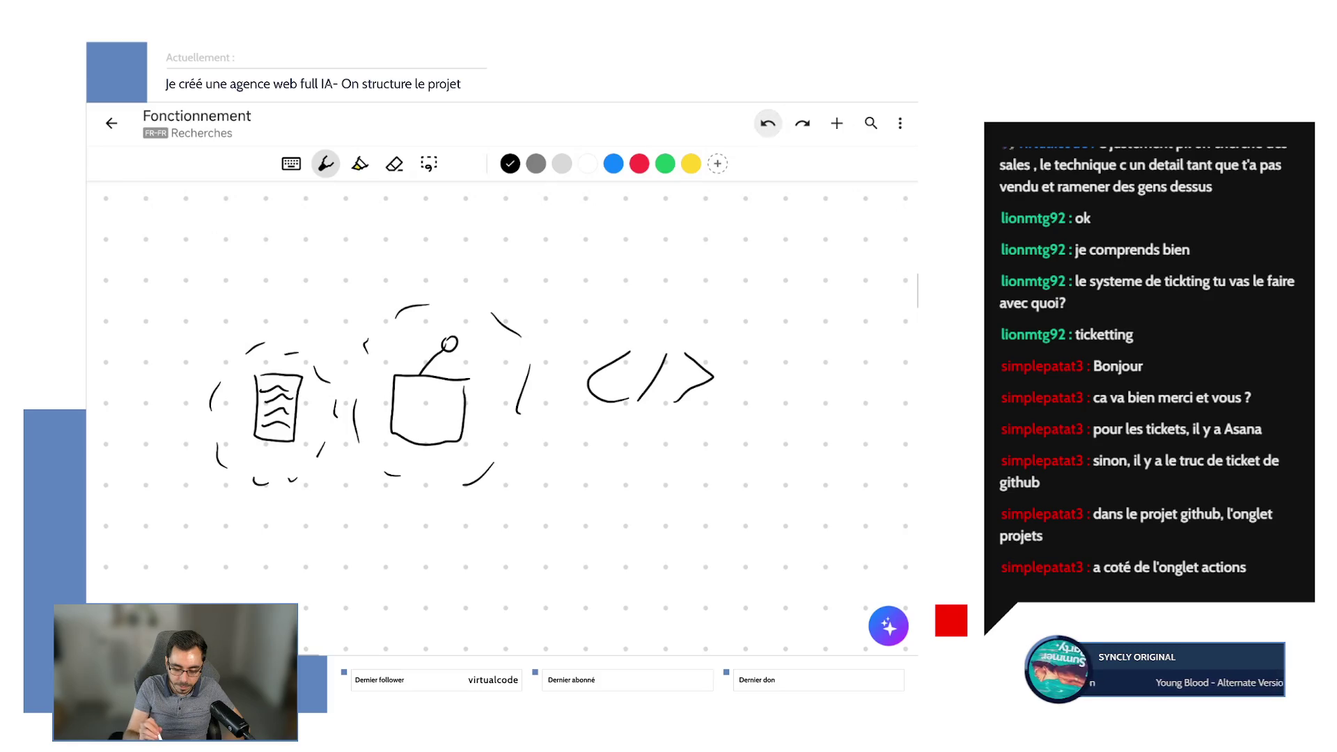
{"action": "mouse_move", "coordinate": [693, 311]}
{"action": "left_mouse_down"}
{"action": "mouse_move", "coordinate": [613, 474]}
{"action": "mouse_move", "coordinate": [682, 314]}
{"action": "left_mouse_up"}
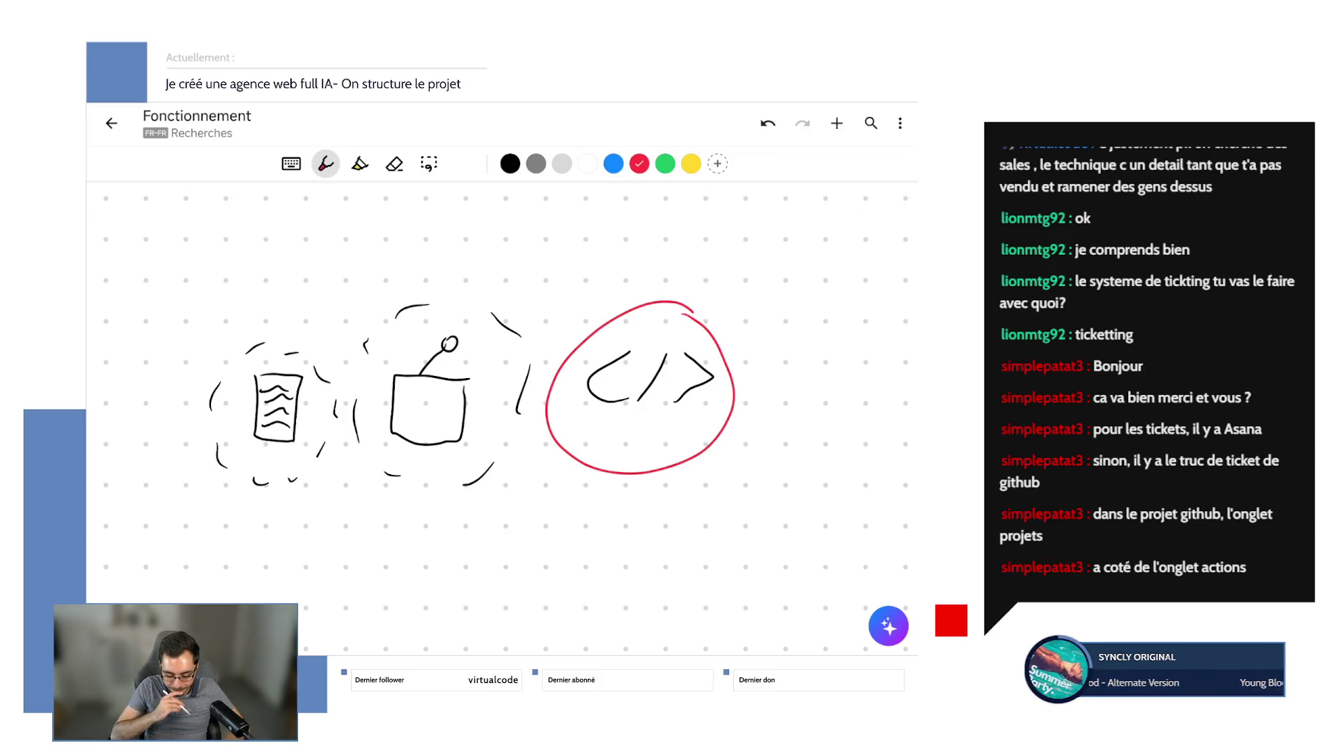
Circle the robot and document in red, arrow from document to code circle, underline the code symbol.
{"action": "mouse_move", "coordinate": [493, 317]}
{"action": "left_mouse_down"}
{"action": "mouse_move", "coordinate": [389, 463]}
{"action": "mouse_move", "coordinate": [470, 331]}
{"action": "left_mouse_up"}
{"action": "mouse_move", "coordinate": [320, 373]}
{"action": "left_mouse_down"}
{"action": "mouse_move", "coordinate": [236, 473]}
{"action": "mouse_move", "coordinate": [313, 359]}
{"action": "left_mouse_up"}
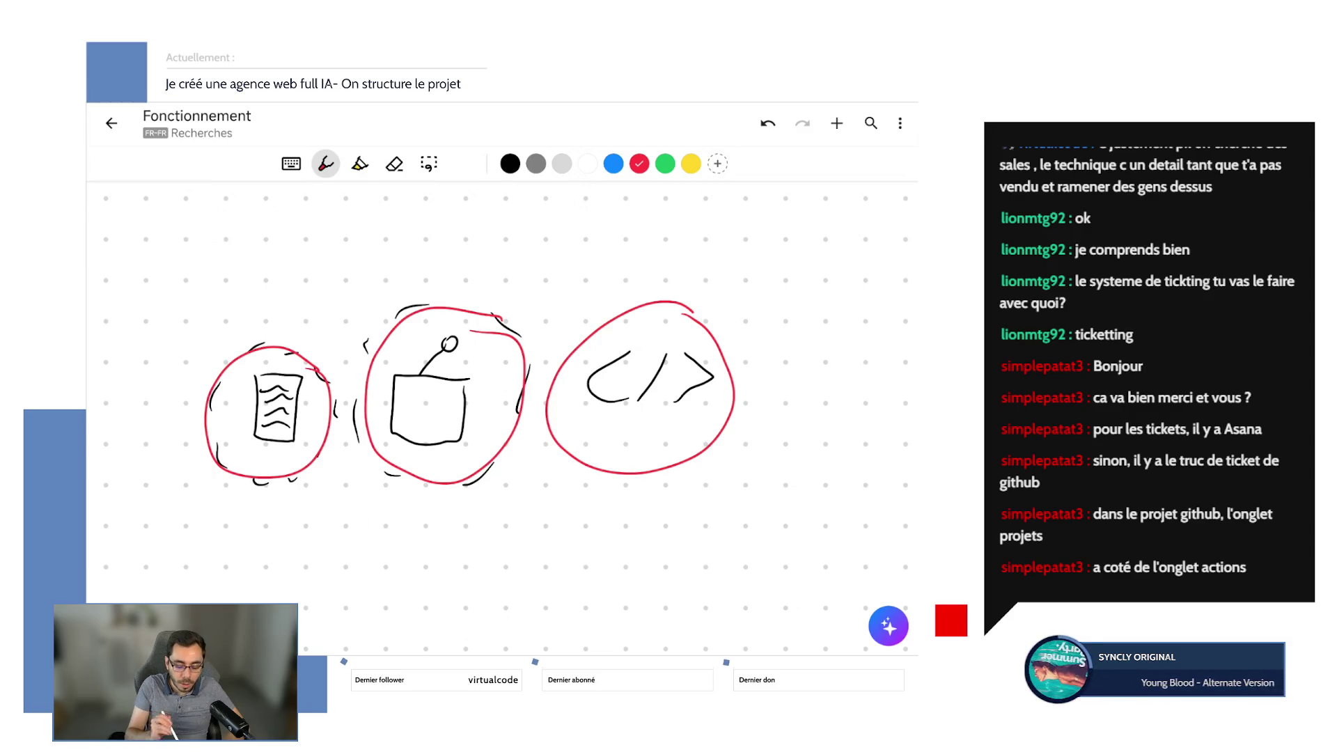
{"action": "mouse_move", "coordinate": [470, 351]}
{"action": "left_mouse_down"}
{"action": "mouse_move", "coordinate": [593, 358]}
{"action": "mouse_move", "coordinate": [569, 365]}
{"action": "left_mouse_up"}
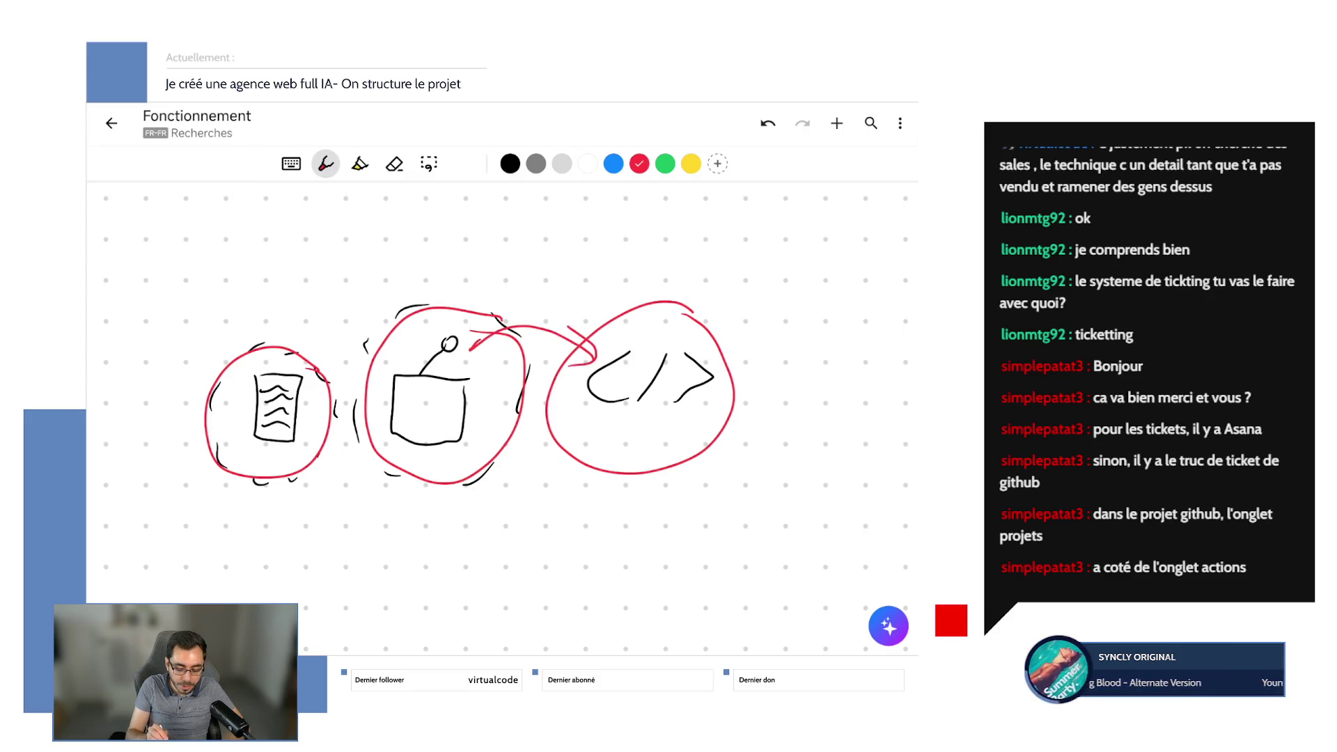
{"action": "mouse_move", "coordinate": [279, 367]}
{"action": "left_mouse_down"}
{"action": "mouse_move", "coordinate": [414, 259]}
{"action": "mouse_move", "coordinate": [616, 318]}
{"action": "left_mouse_up"}
{"action": "left_click_drag", "start_coordinate": [557, 310], "coordinate": [611, 321]}
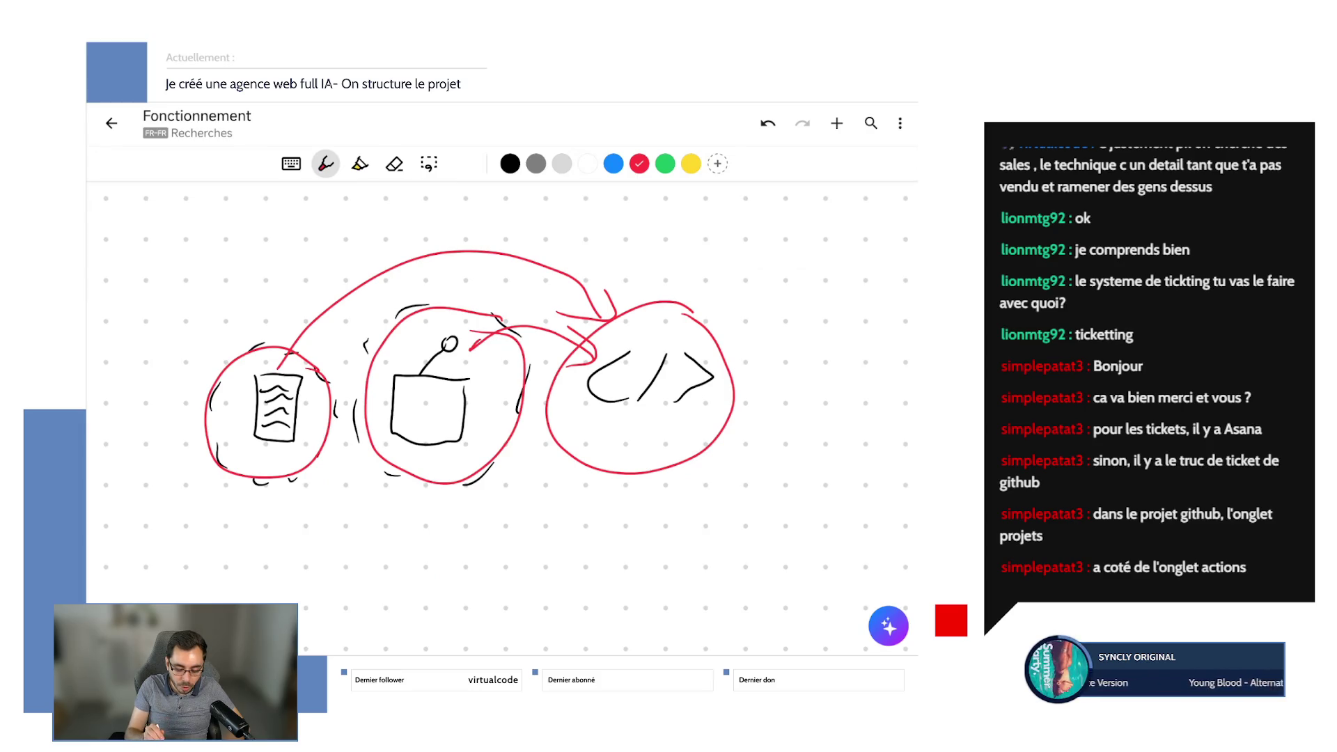
{"action": "left_click_drag", "start_coordinate": [591, 436], "coordinate": [690, 431]}
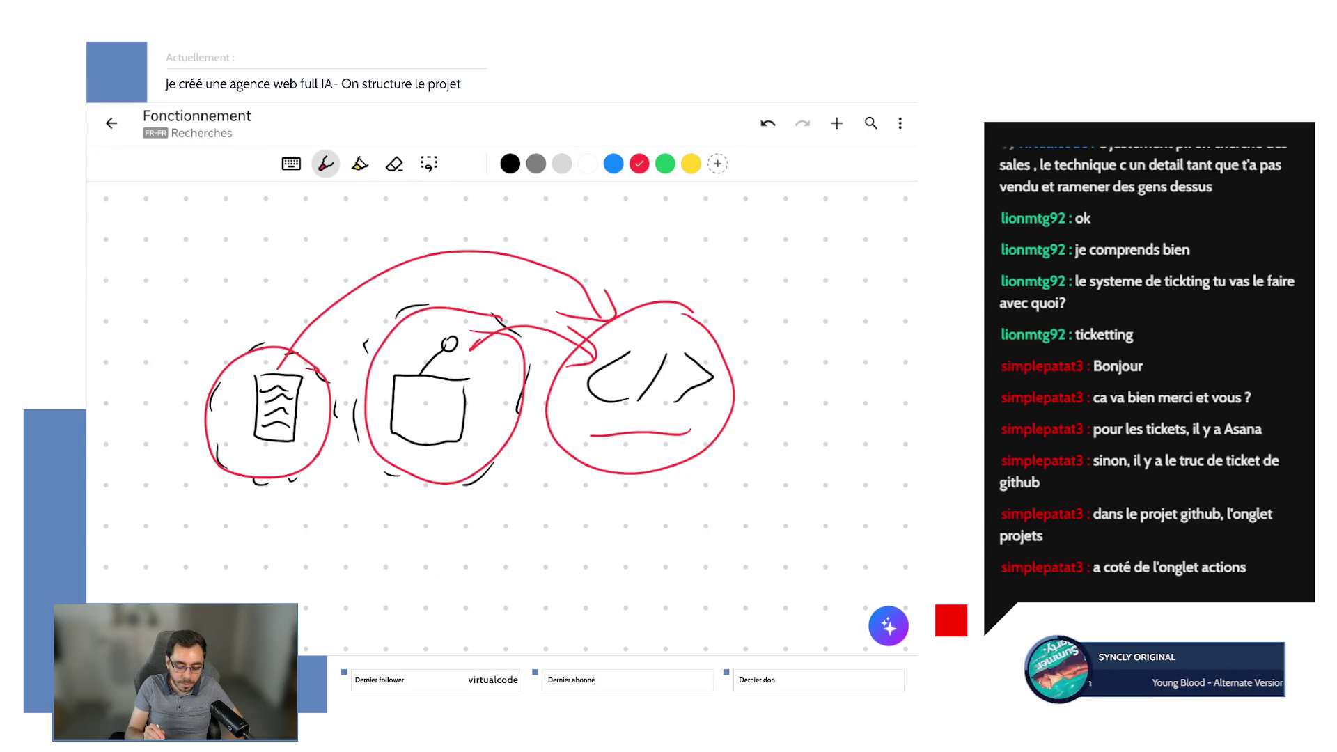
{"action": "left_click_drag", "start_coordinate": [597, 450], "coordinate": [687, 439]}
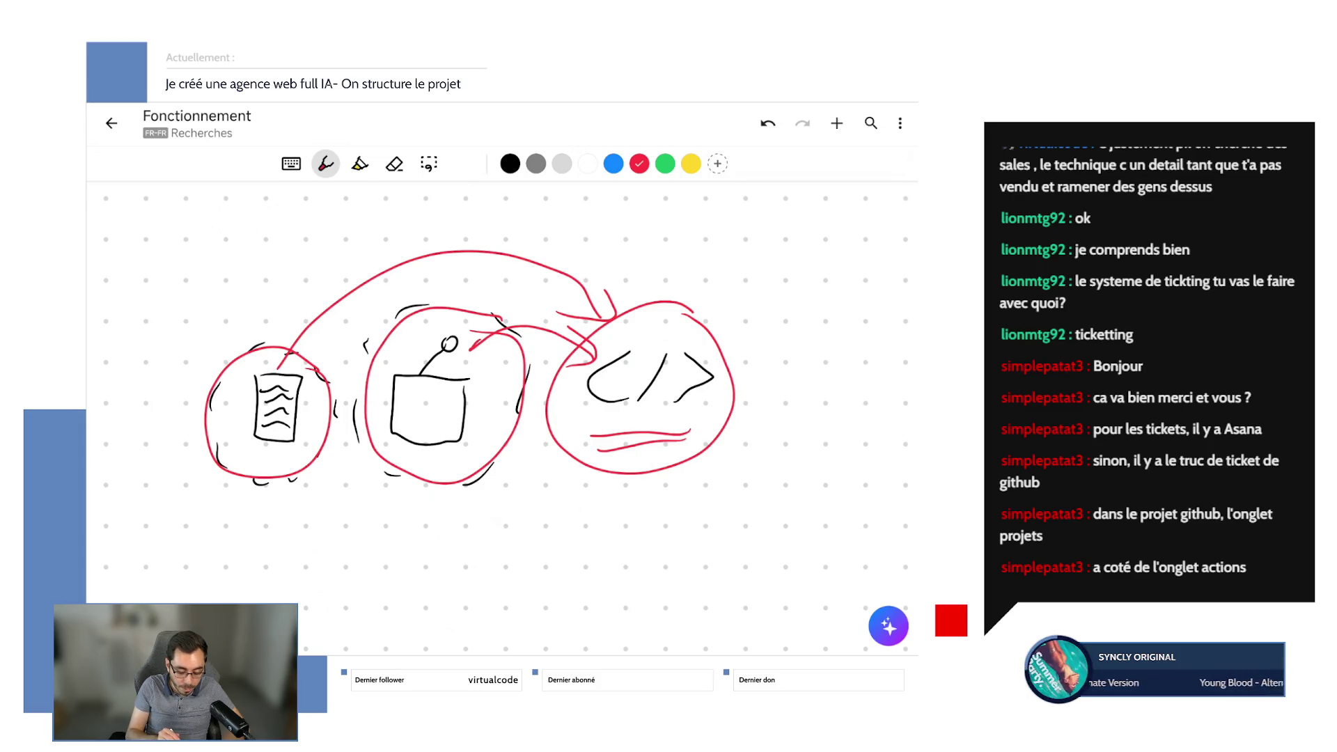
Add a circled red database cylinder below with an arrow into the code circle, plus a small cylinder.
{"action": "mouse_move", "coordinate": [332, 531]}
{"action": "left_mouse_down"}
{"action": "mouse_move", "coordinate": [357, 555]}
{"action": "mouse_move", "coordinate": [330, 526]}
{"action": "mouse_move", "coordinate": [378, 541]}
{"action": "mouse_move", "coordinate": [359, 587]}
{"action": "mouse_move", "coordinate": [379, 518]}
{"action": "left_mouse_up"}
{"action": "mouse_move", "coordinate": [409, 517]}
{"action": "left_mouse_down"}
{"action": "mouse_move", "coordinate": [417, 571]}
{"action": "mouse_move", "coordinate": [411, 512]}
{"action": "left_mouse_up"}
{"action": "left_click_drag", "start_coordinate": [421, 557], "coordinate": [577, 474]}
{"action": "left_click_drag", "start_coordinate": [545, 479], "coordinate": [597, 507]}
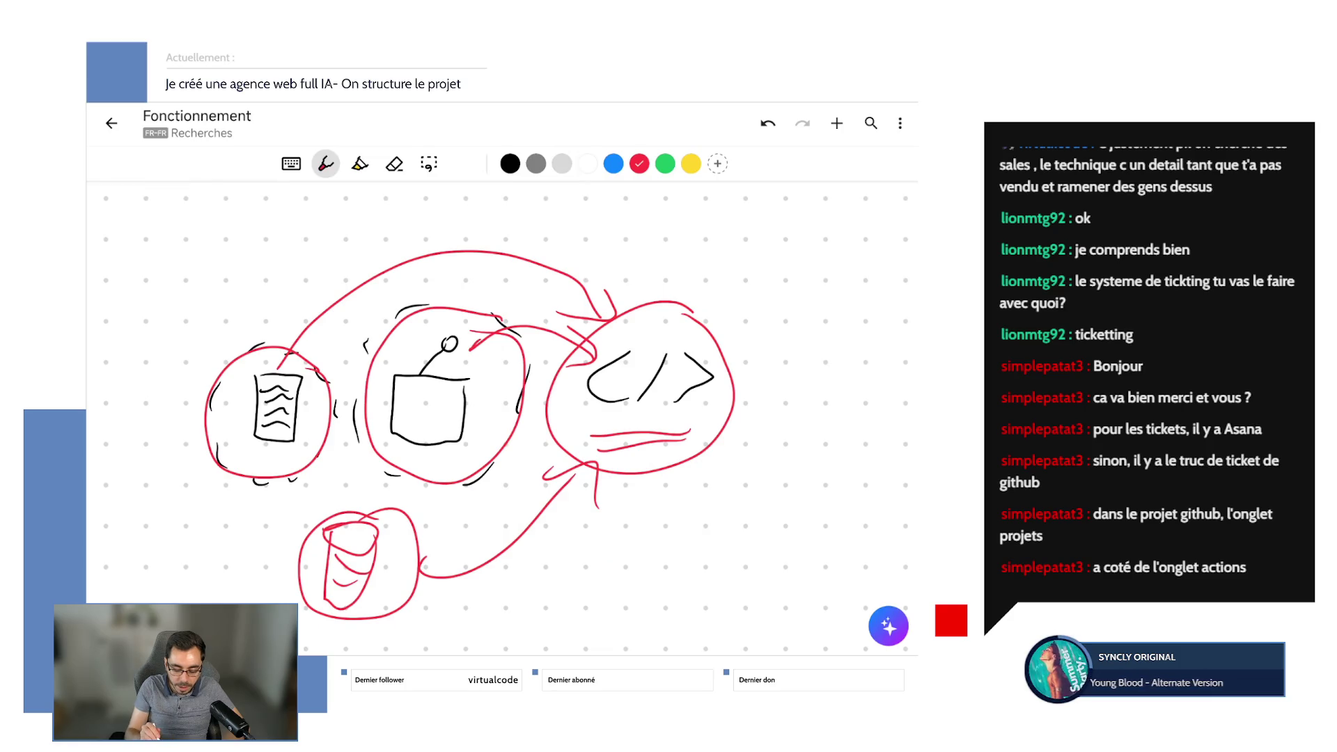
{"action": "mouse_move", "coordinate": [651, 322]}
{"action": "left_mouse_down"}
{"action": "mouse_move", "coordinate": [670, 319]}
{"action": "mouse_move", "coordinate": [654, 326]}
{"action": "left_mouse_up"}
{"action": "mouse_move", "coordinate": [649, 326]}
{"action": "left_mouse_down"}
{"action": "mouse_move", "coordinate": [674, 328]}
{"action": "mouse_move", "coordinate": [673, 341]}
{"action": "left_mouse_up"}
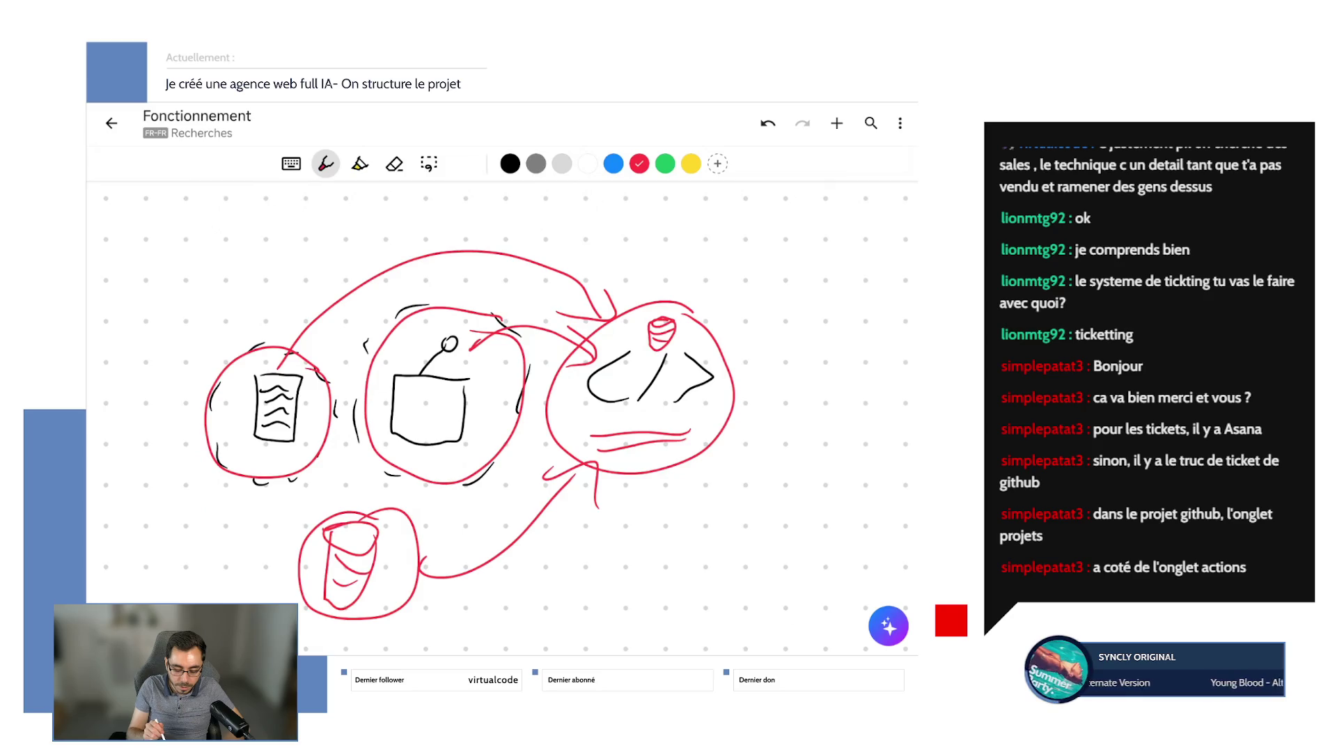
Undo all red and black strokes until the canvas is empty, then set the pen to black.
{"action": "left_click", "coordinate": [767, 123]}
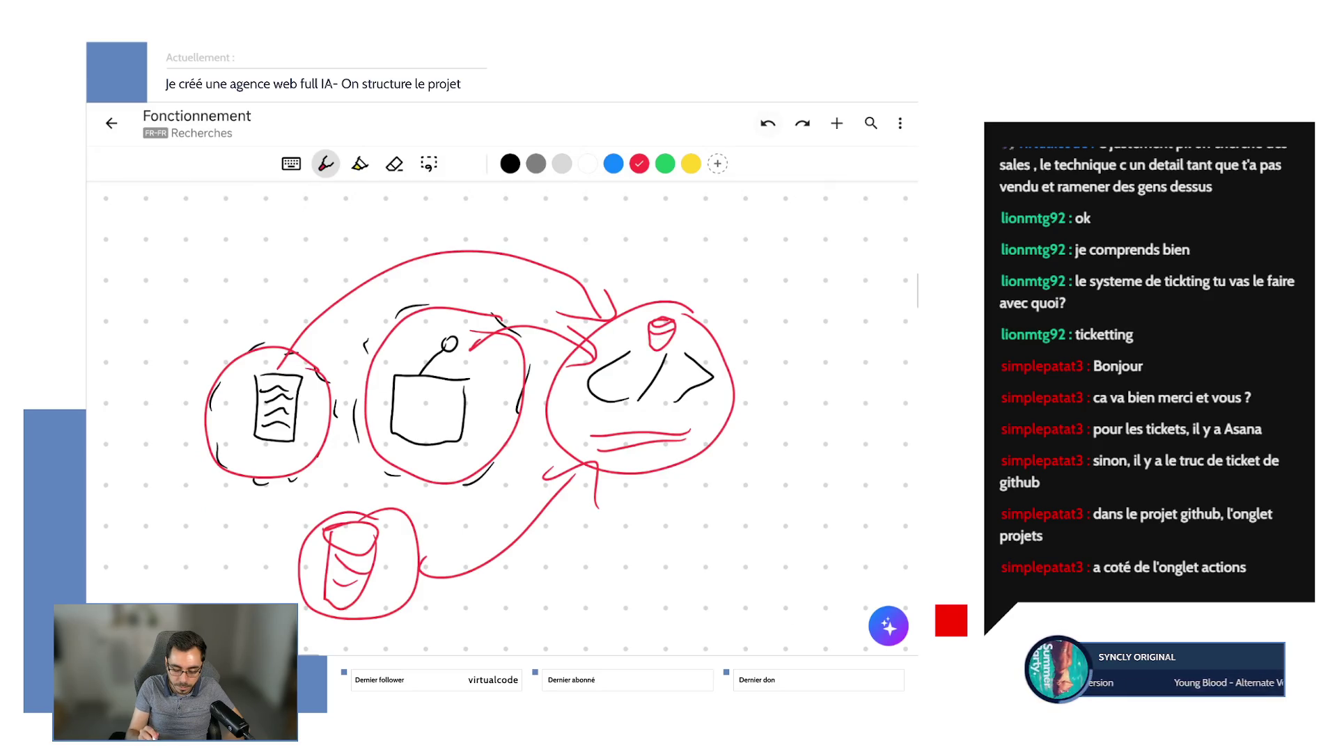
{"action": "left_click", "coordinate": [767, 124]}
{"action": "left_click", "coordinate": [767, 124]}
{"action": "left_click", "coordinate": [767, 123]}
{"action": "left_click", "coordinate": [768, 123]}
{"action": "left_click", "coordinate": [767, 124]}
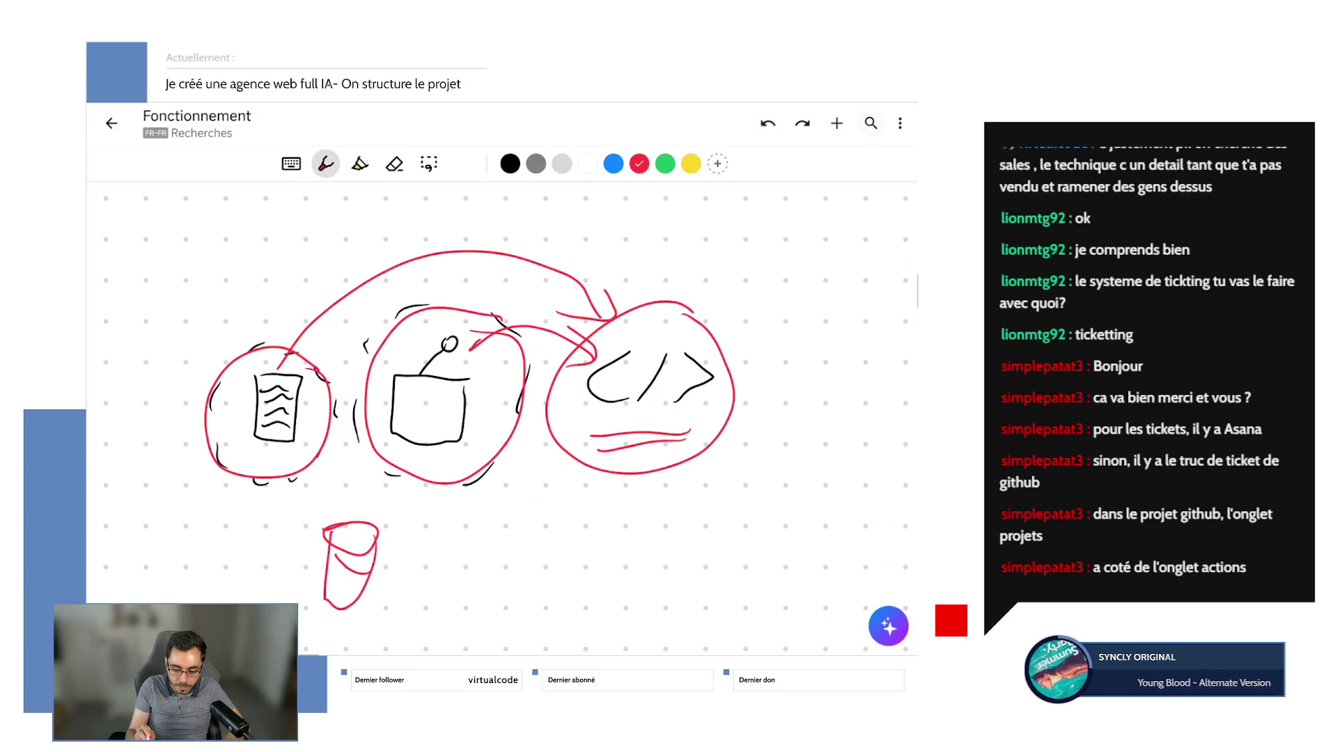
{"action": "left_click", "coordinate": [768, 123]}
{"action": "left_click", "coordinate": [767, 123]}
{"action": "left_click", "coordinate": [767, 123]}
{"action": "left_click", "coordinate": [767, 123]}
{"action": "left_click", "coordinate": [767, 123]}
{"action": "left_click", "coordinate": [767, 123]}
{"action": "left_click", "coordinate": [767, 124]}
{"action": "left_click", "coordinate": [768, 124]}
{"action": "left_click", "coordinate": [767, 123]}
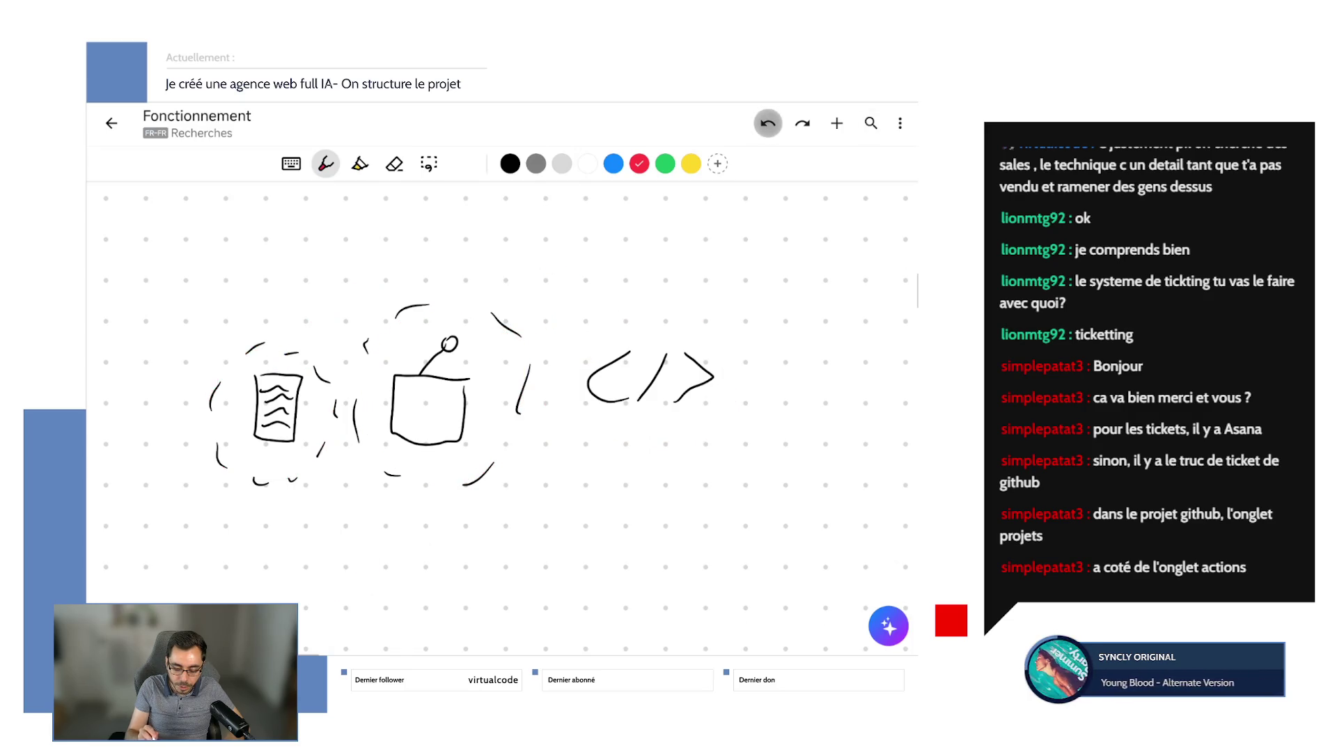
{"action": "left_click", "coordinate": [767, 123]}
{"action": "left_click", "coordinate": [768, 123]}
{"action": "left_click", "coordinate": [768, 124]}
{"action": "left_click", "coordinate": [767, 123]}
{"action": "left_click", "coordinate": [768, 123]}
{"action": "left_click", "coordinate": [767, 123]}
{"action": "left_click", "coordinate": [767, 124]}
{"action": "left_click", "coordinate": [768, 124]}
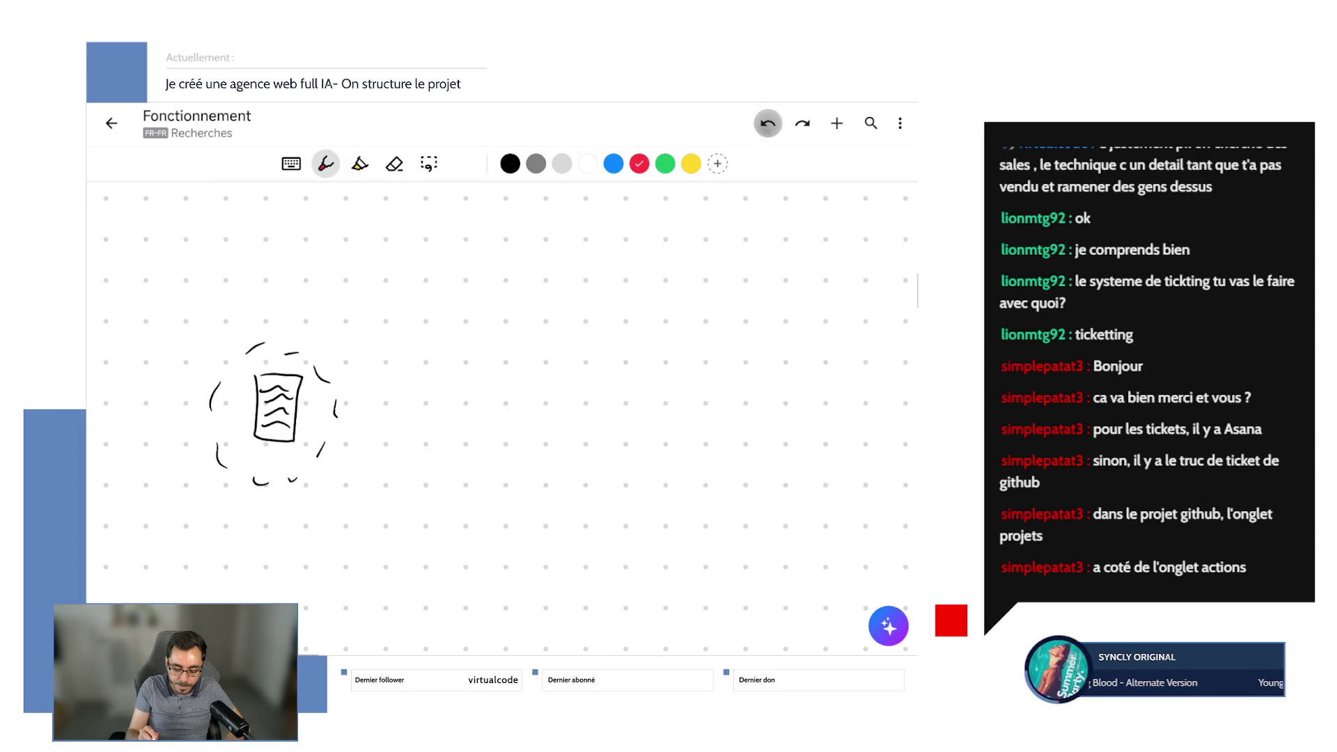
{"action": "left_click", "coordinate": [768, 123]}
{"action": "left_click", "coordinate": [767, 124]}
{"action": "left_click", "coordinate": [767, 124]}
{"action": "left_click", "coordinate": [768, 123]}
{"action": "left_click", "coordinate": [767, 124]}
{"action": "left_click", "coordinate": [767, 123]}
{"action": "left_click", "coordinate": [767, 124]}
{"action": "left_click", "coordinate": [767, 124]}
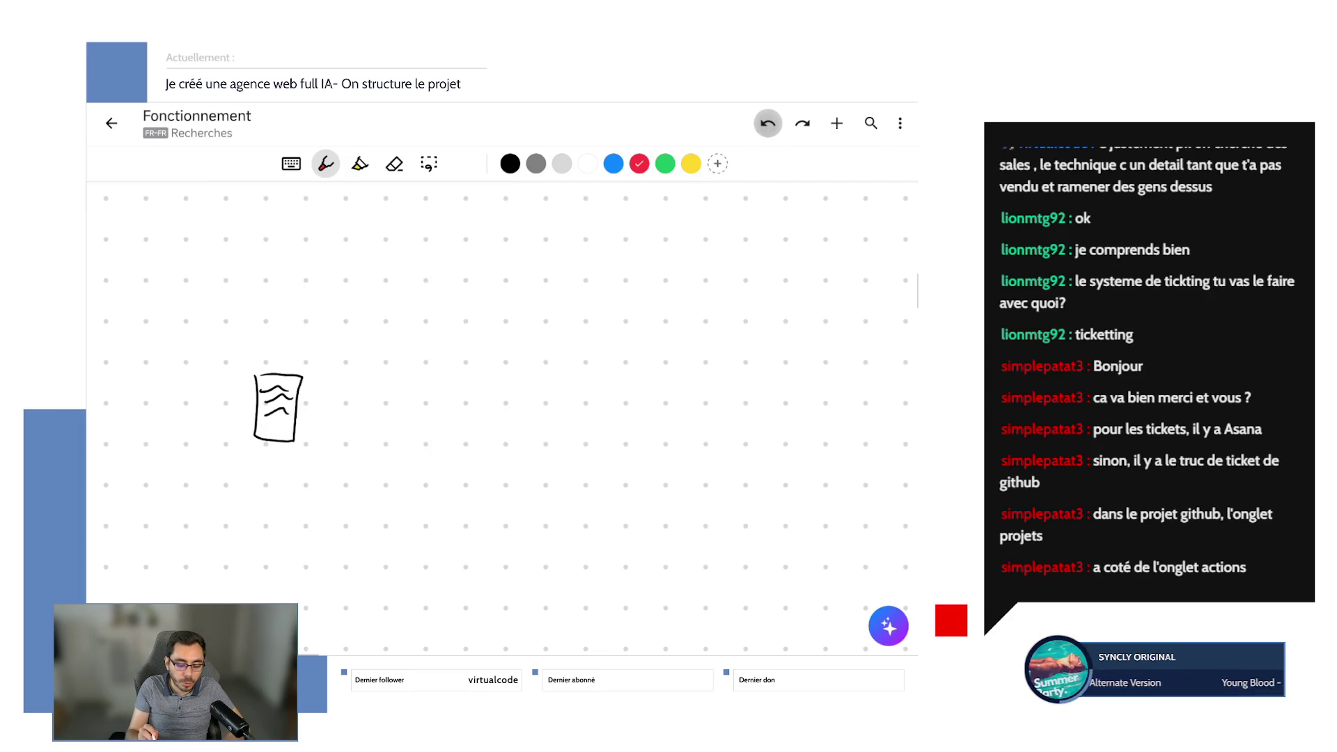
{"action": "left_click", "coordinate": [767, 123]}
{"action": "left_click", "coordinate": [768, 123]}
{"action": "left_click", "coordinate": [767, 123]}
{"action": "left_click", "coordinate": [767, 123]}
{"action": "left_click", "coordinate": [509, 163]}
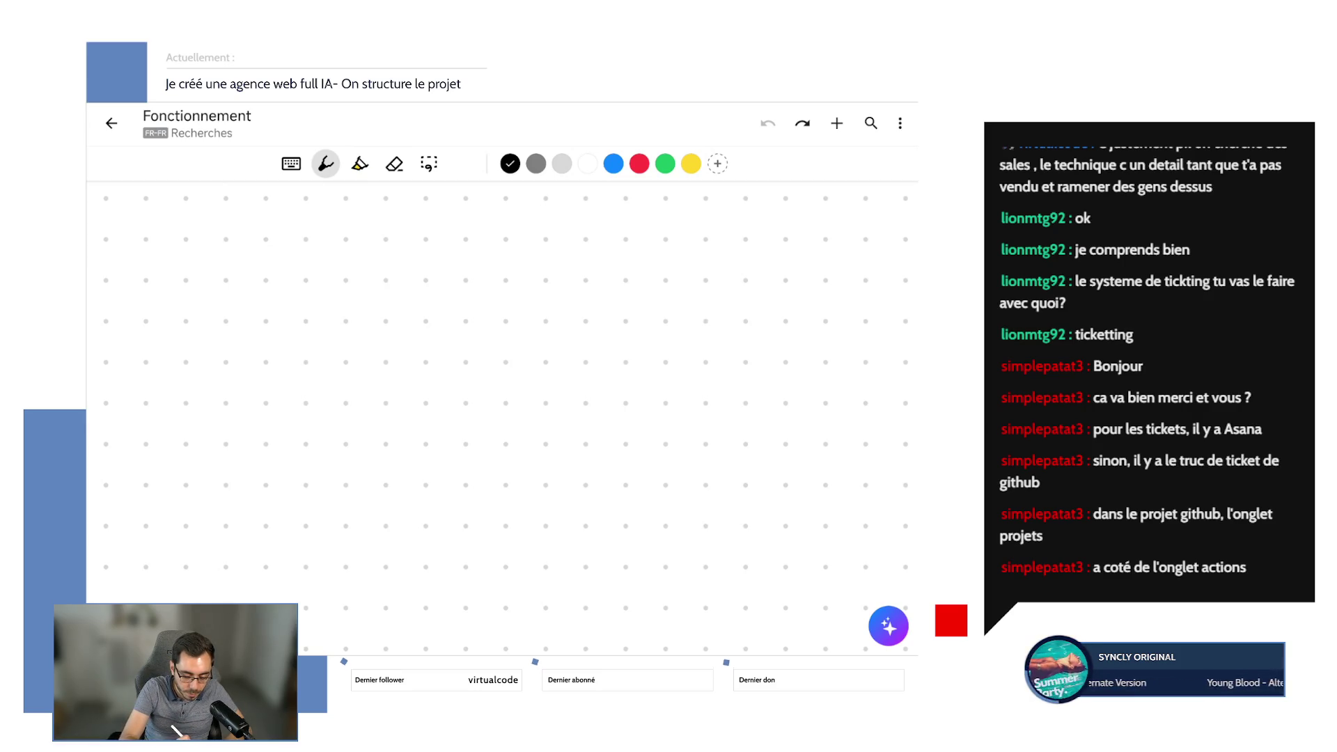
Draw a black </> code symbol with a database cylinder with disk lines beneath it.
{"action": "mouse_move", "coordinate": [246, 242]}
{"action": "left_mouse_down"}
{"action": "mouse_move", "coordinate": [240, 286]}
{"action": "mouse_move", "coordinate": [270, 253]}
{"action": "mouse_move", "coordinate": [256, 275]}
{"action": "mouse_move", "coordinate": [279, 289]}
{"action": "mouse_move", "coordinate": [299, 352]}
{"action": "mouse_move", "coordinate": [265, 328]}
{"action": "left_mouse_up"}
{"action": "mouse_move", "coordinate": [232, 370]}
{"action": "left_mouse_down"}
{"action": "mouse_move", "coordinate": [299, 418]}
{"action": "mouse_move", "coordinate": [307, 352]}
{"action": "left_mouse_up"}
{"action": "left_click_drag", "start_coordinate": [232, 386], "coordinate": [291, 394]}
{"action": "mouse_move", "coordinate": [229, 409]}
{"action": "left_mouse_down"}
{"action": "mouse_move", "coordinate": [293, 413]}
{"action": "mouse_move", "coordinate": [287, 427]}
{"action": "left_mouse_up"}
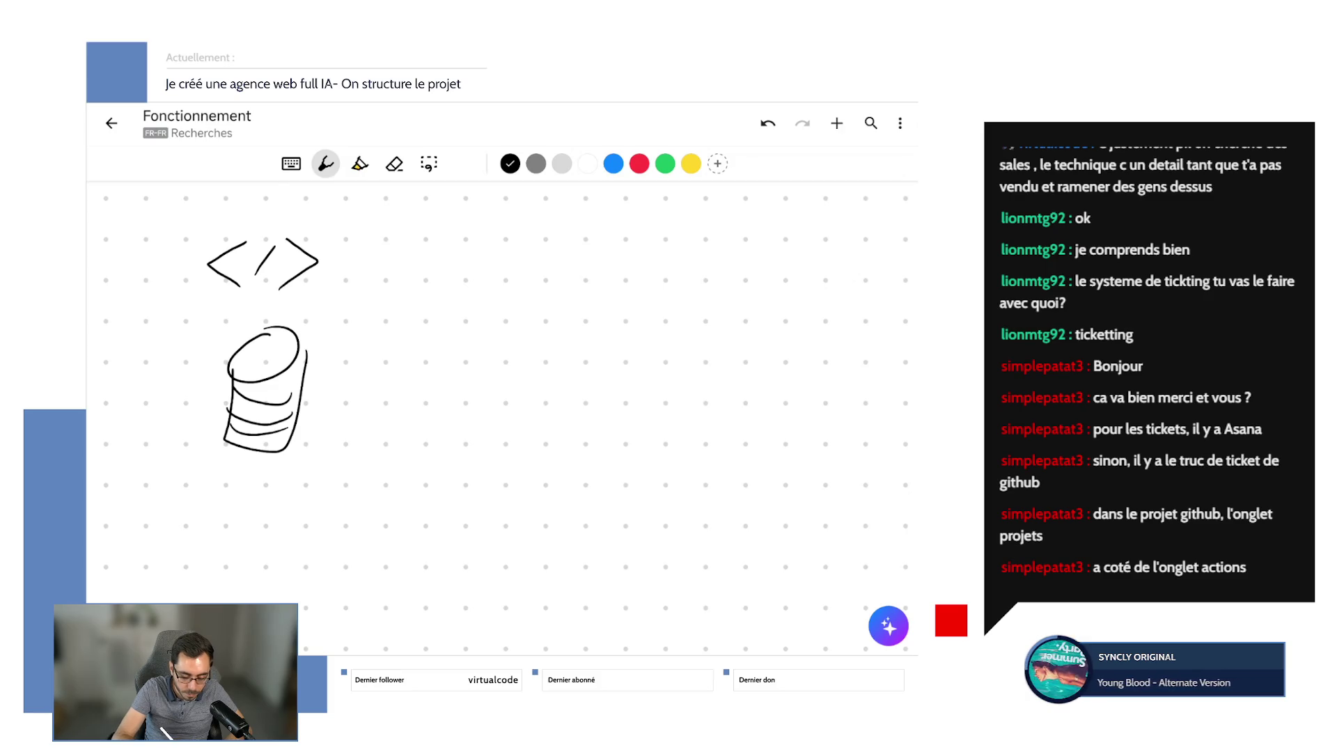
Draw a robot head with antenna and two eyes to the right.
{"action": "mouse_move", "coordinate": [486, 310]}
{"action": "left_mouse_down"}
{"action": "mouse_move", "coordinate": [483, 292]}
{"action": "mouse_move", "coordinate": [493, 314]}
{"action": "mouse_move", "coordinate": [472, 350]}
{"action": "mouse_move", "coordinate": [493, 417]}
{"action": "left_mouse_up"}
{"action": "left_click_drag", "start_coordinate": [521, 354], "coordinate": [514, 415]}
{"action": "mouse_move", "coordinate": [454, 371]}
{"action": "left_mouse_down"}
{"action": "mouse_move", "coordinate": [450, 387]}
{"action": "mouse_move", "coordinate": [487, 384]}
{"action": "mouse_move", "coordinate": [479, 396]}
{"action": "left_mouse_up"}
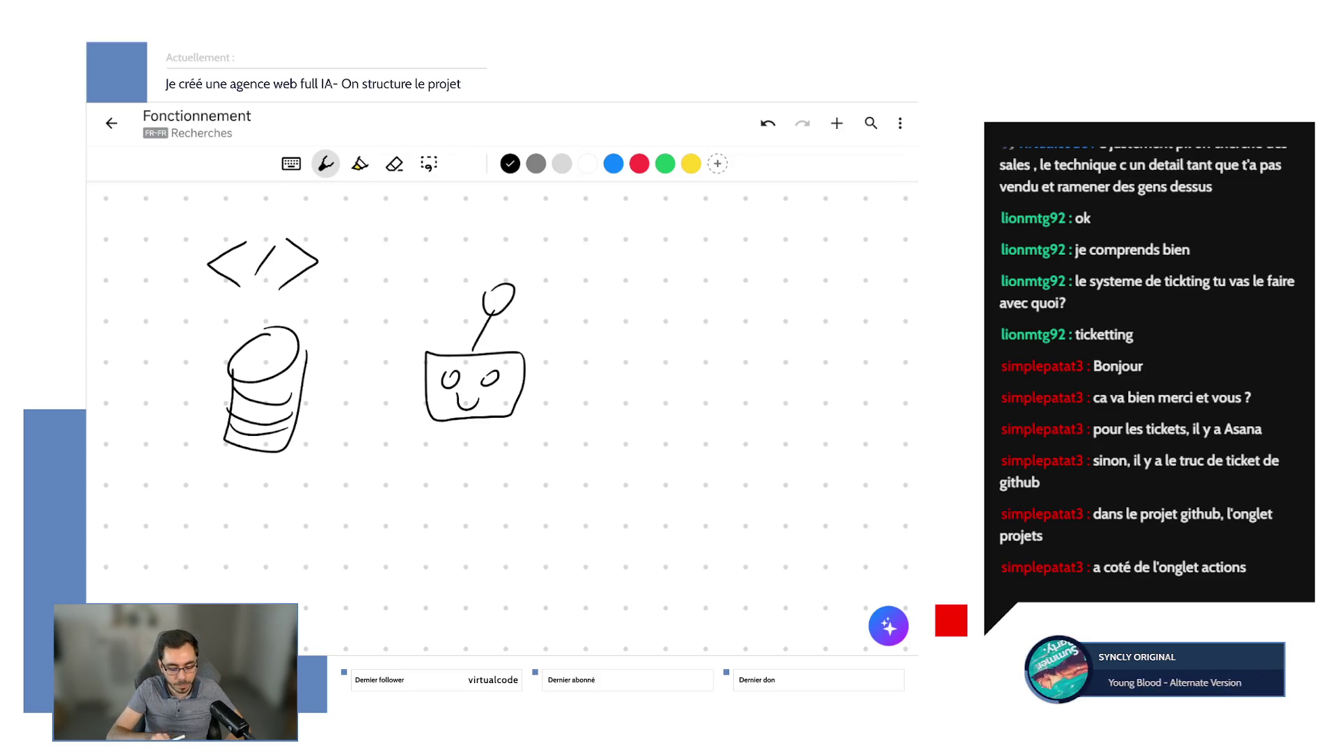
{"action": "scroll", "coordinate": [502, 390], "scroll_direction": "left", "scroll_amount": 4}
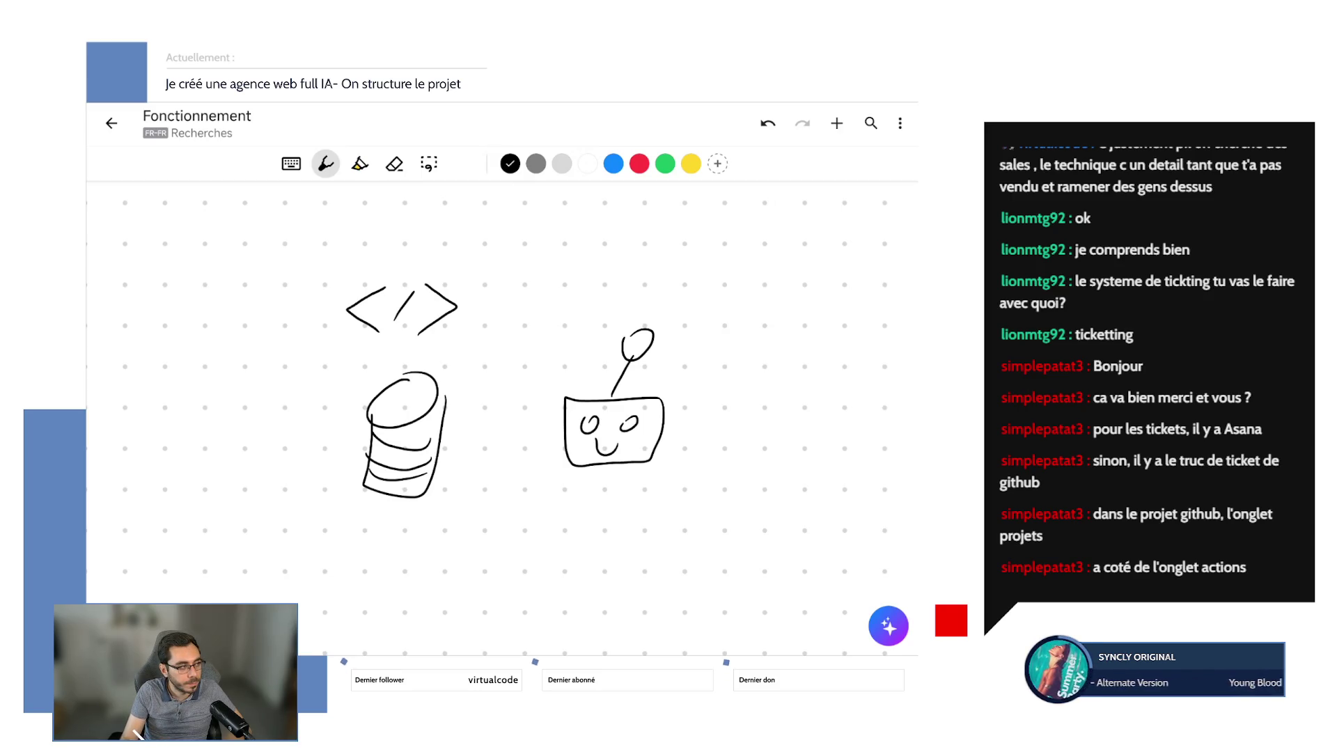
Set the canvas background (Arrière-plan) to the blank pattern, removing the dot grid.
{"action": "left_click", "coordinate": [900, 123]}
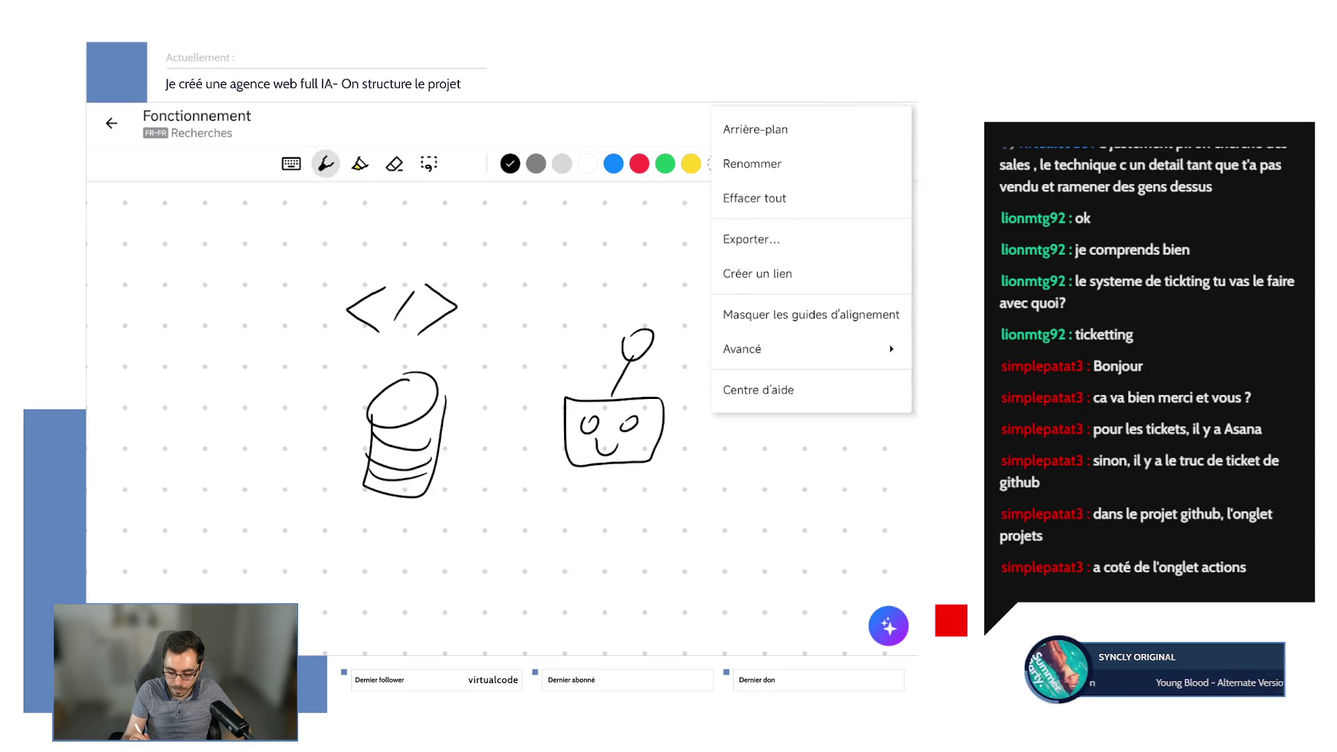
{"action": "key", "text": "Escape"}
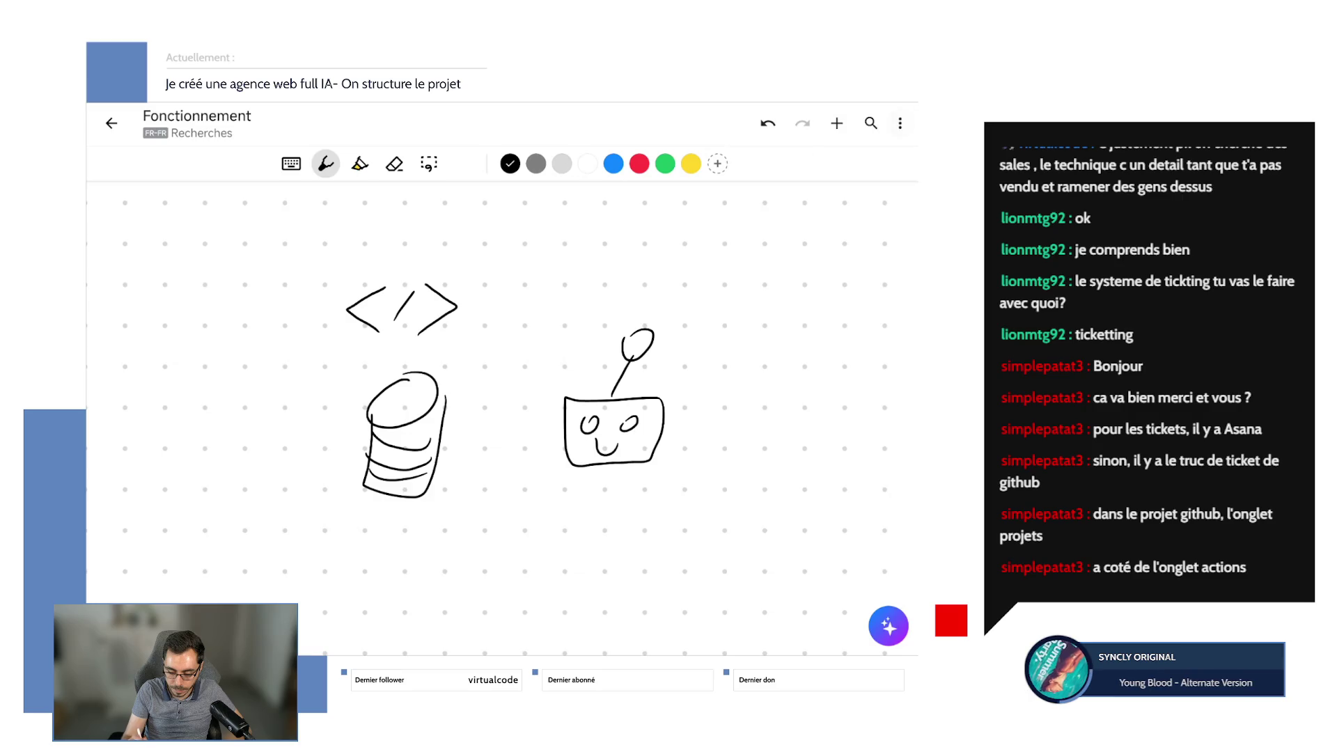
{"action": "left_click", "coordinate": [899, 124]}
{"action": "key", "text": "Escape"}
{"action": "left_click", "coordinate": [900, 123]}
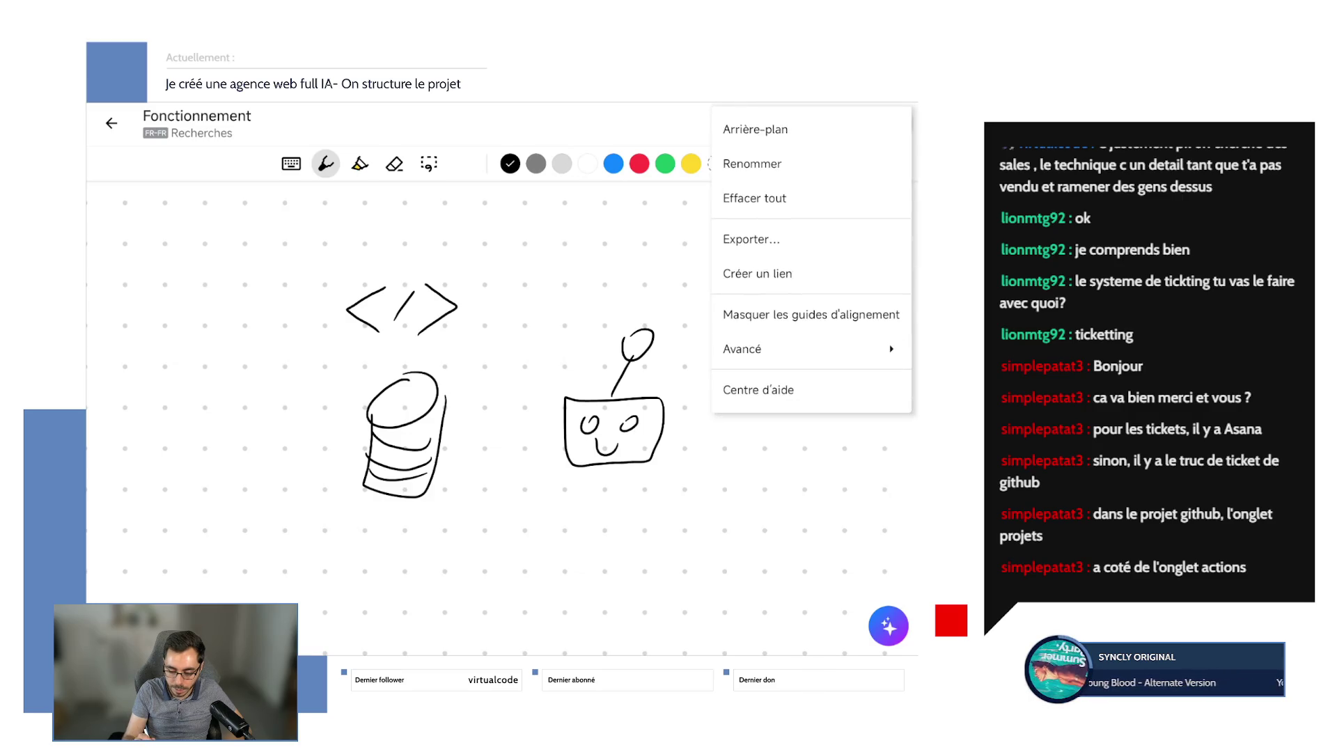
{"action": "left_click", "coordinate": [755, 128]}
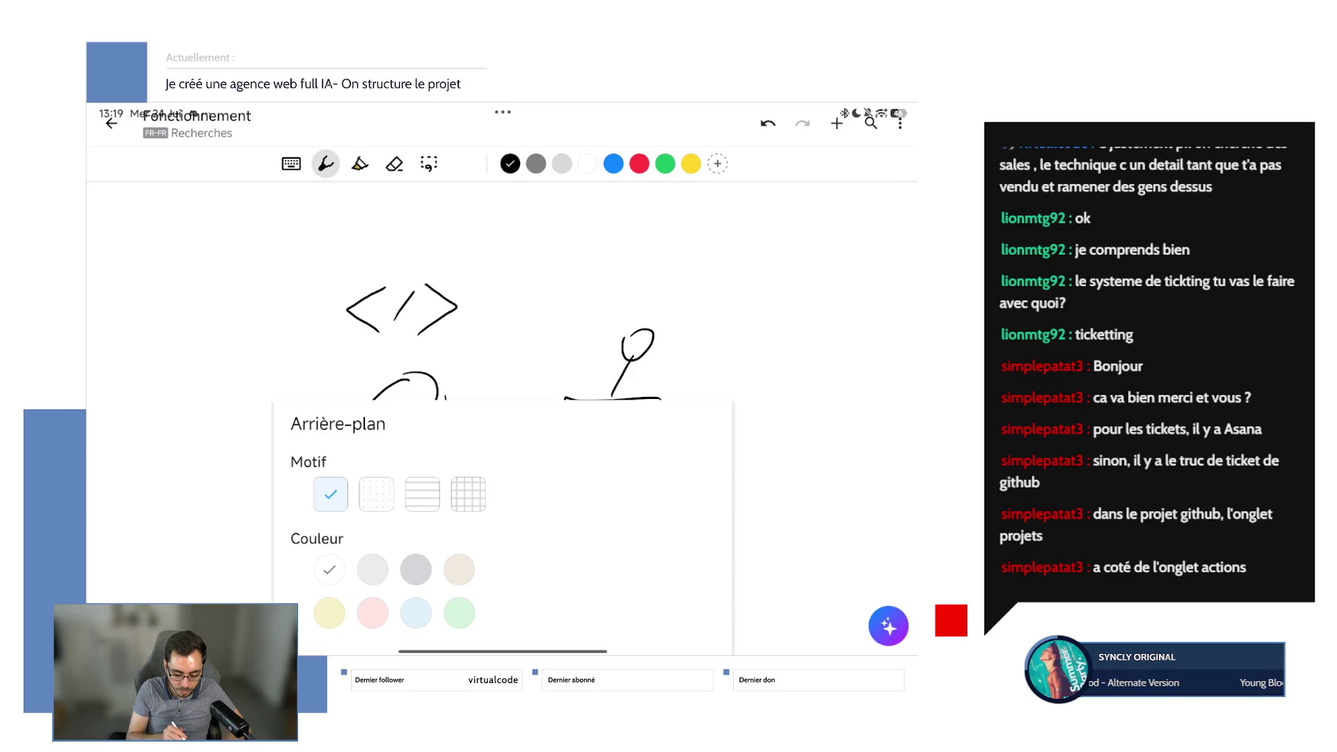
{"action": "key", "text": "Escape"}
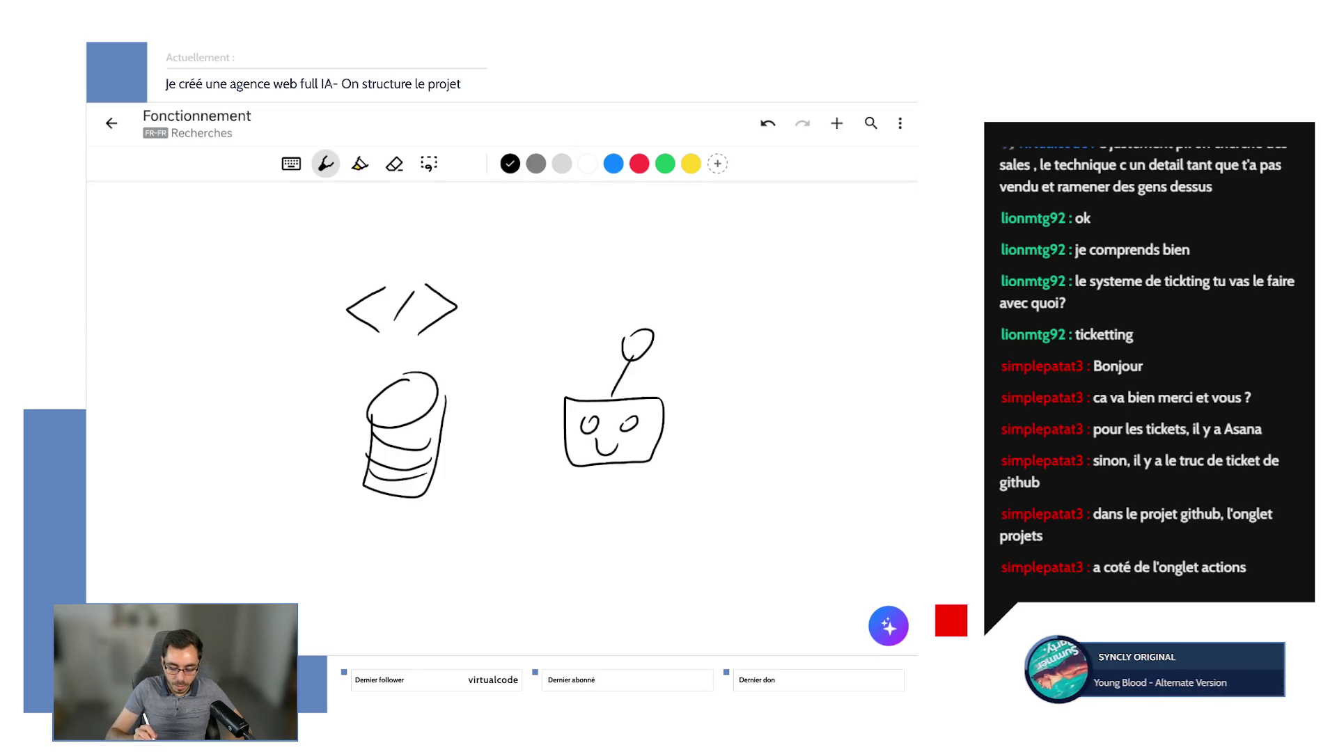
With the blue pen, circle the robot and scatter small blue ovals around it.
{"action": "left_click", "coordinate": [613, 163]}
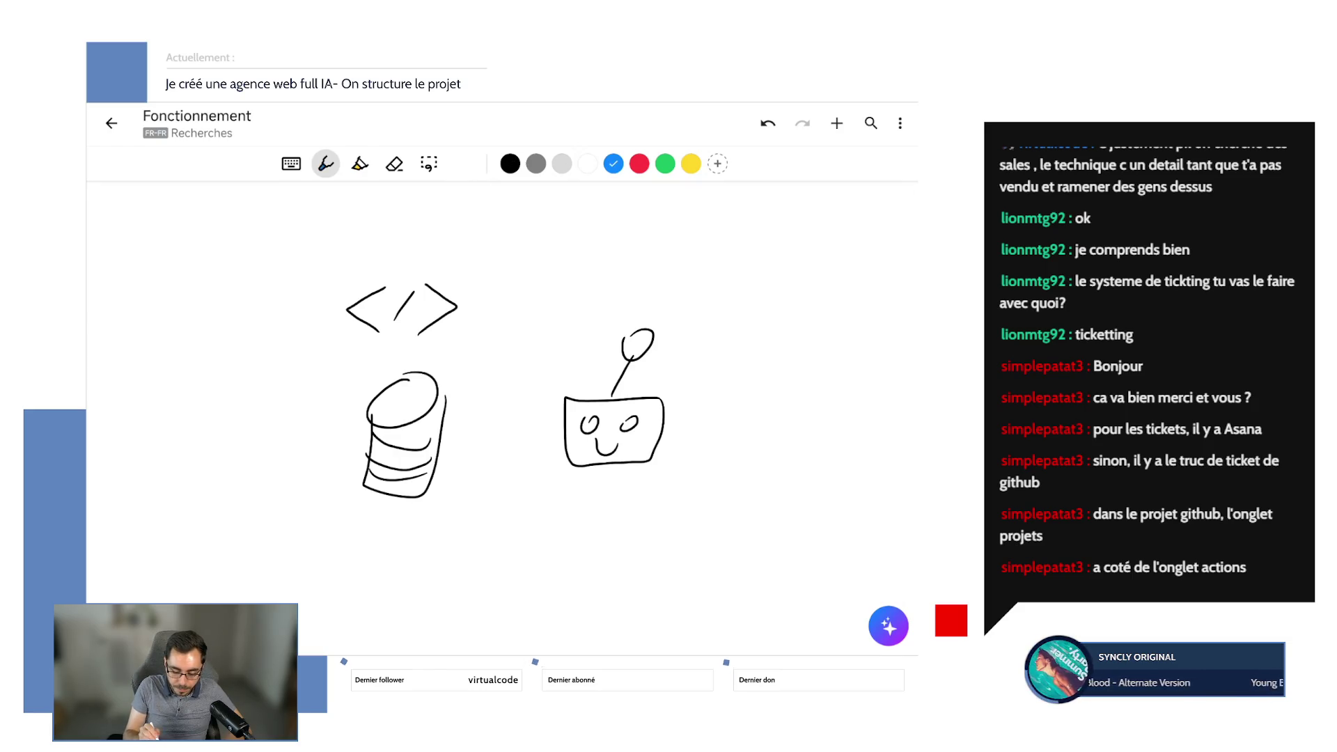
{"action": "mouse_move", "coordinate": [747, 256]}
{"action": "left_mouse_down"}
{"action": "mouse_move", "coordinate": [602, 287]}
{"action": "mouse_move", "coordinate": [731, 540]}
{"action": "mouse_move", "coordinate": [764, 273]}
{"action": "left_mouse_up"}
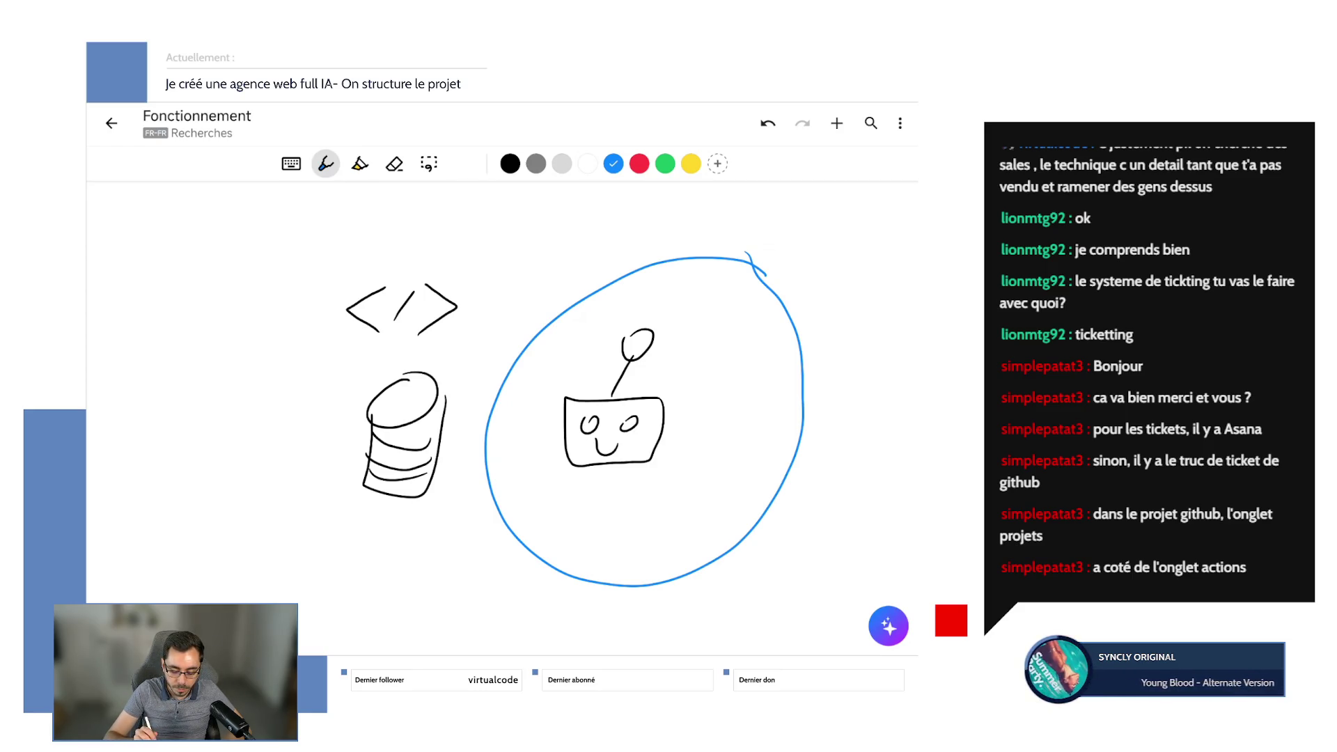
{"action": "mouse_move", "coordinate": [729, 313]}
{"action": "left_mouse_down"}
{"action": "mouse_move", "coordinate": [740, 328]}
{"action": "mouse_move", "coordinate": [730, 314]}
{"action": "left_mouse_up"}
{"action": "left_click_drag", "start_coordinate": [731, 360], "coordinate": [732, 362]}
{"action": "mouse_move", "coordinate": [724, 418]}
{"action": "left_mouse_down"}
{"action": "mouse_move", "coordinate": [721, 458]}
{"action": "mouse_move", "coordinate": [651, 518]}
{"action": "left_mouse_up"}
{"action": "left_click_drag", "start_coordinate": [625, 522], "coordinate": [622, 526]}
{"action": "left_click_drag", "start_coordinate": [697, 354], "coordinate": [674, 383]}
{"action": "left_click_drag", "start_coordinate": [679, 387], "coordinate": [705, 376]}
{"action": "left_click_drag", "start_coordinate": [670, 426], "coordinate": [696, 420]}
{"action": "left_click_drag", "start_coordinate": [677, 446], "coordinate": [669, 473]}
{"action": "left_click_drag", "start_coordinate": [613, 480], "coordinate": [658, 501]}
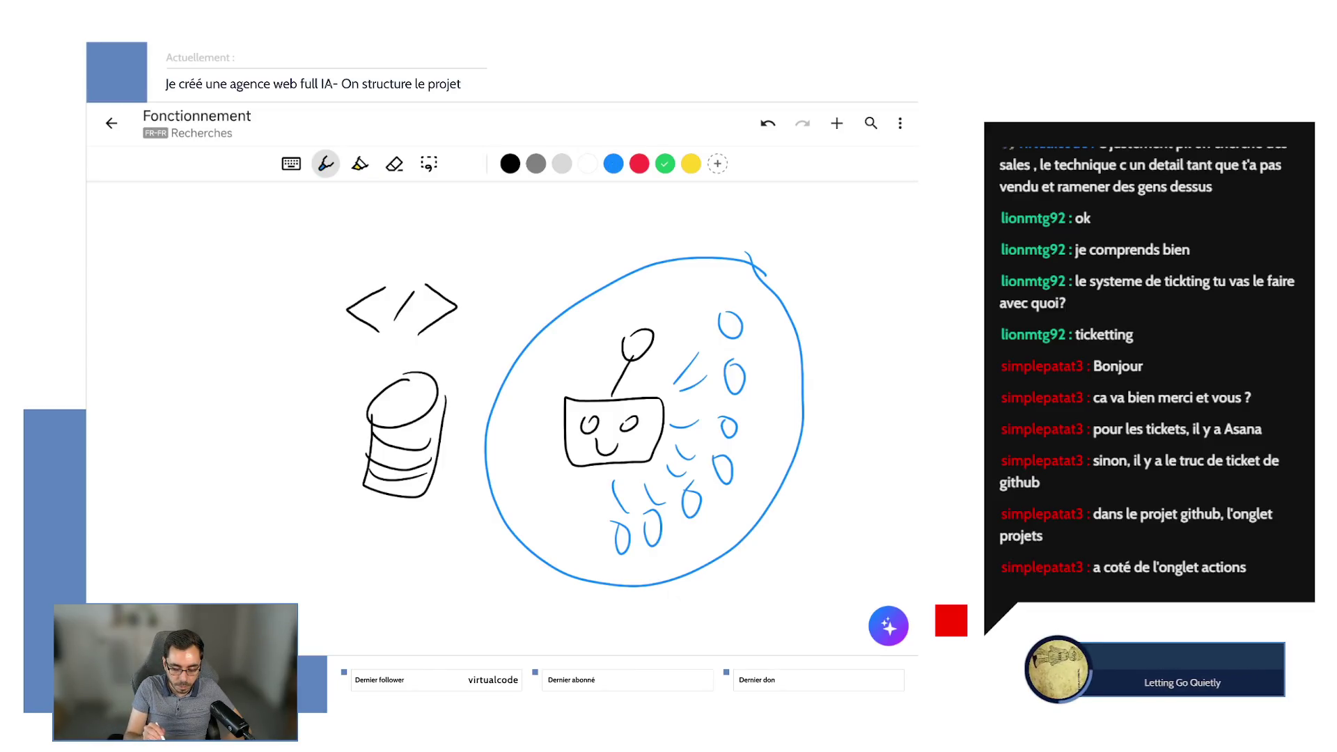
Loop the code and database in green with an arrow, undoing four extra green strokes.
{"action": "mouse_move", "coordinate": [428, 521]}
{"action": "left_mouse_down"}
{"action": "mouse_move", "coordinate": [376, 220]}
{"action": "mouse_move", "coordinate": [382, 550]}
{"action": "mouse_move", "coordinate": [423, 526]}
{"action": "left_mouse_up"}
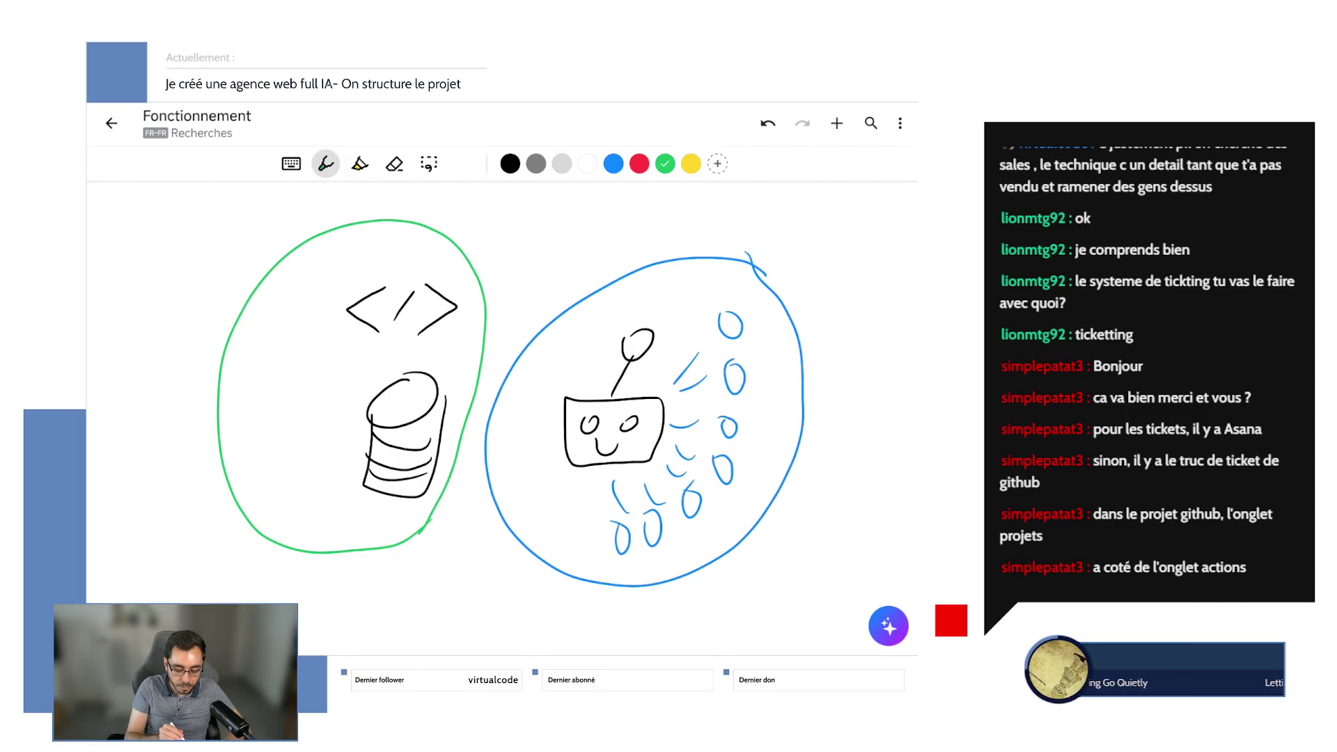
{"action": "mouse_move", "coordinate": [245, 377]}
{"action": "left_mouse_down"}
{"action": "mouse_move", "coordinate": [310, 344]}
{"action": "mouse_move", "coordinate": [315, 359]}
{"action": "left_mouse_up"}
{"action": "mouse_move", "coordinate": [393, 313]}
{"action": "left_mouse_down"}
{"action": "mouse_move", "coordinate": [379, 311]}
{"action": "mouse_move", "coordinate": [389, 402]}
{"action": "mouse_move", "coordinate": [401, 384]}
{"action": "mouse_move", "coordinate": [391, 433]}
{"action": "left_mouse_up"}
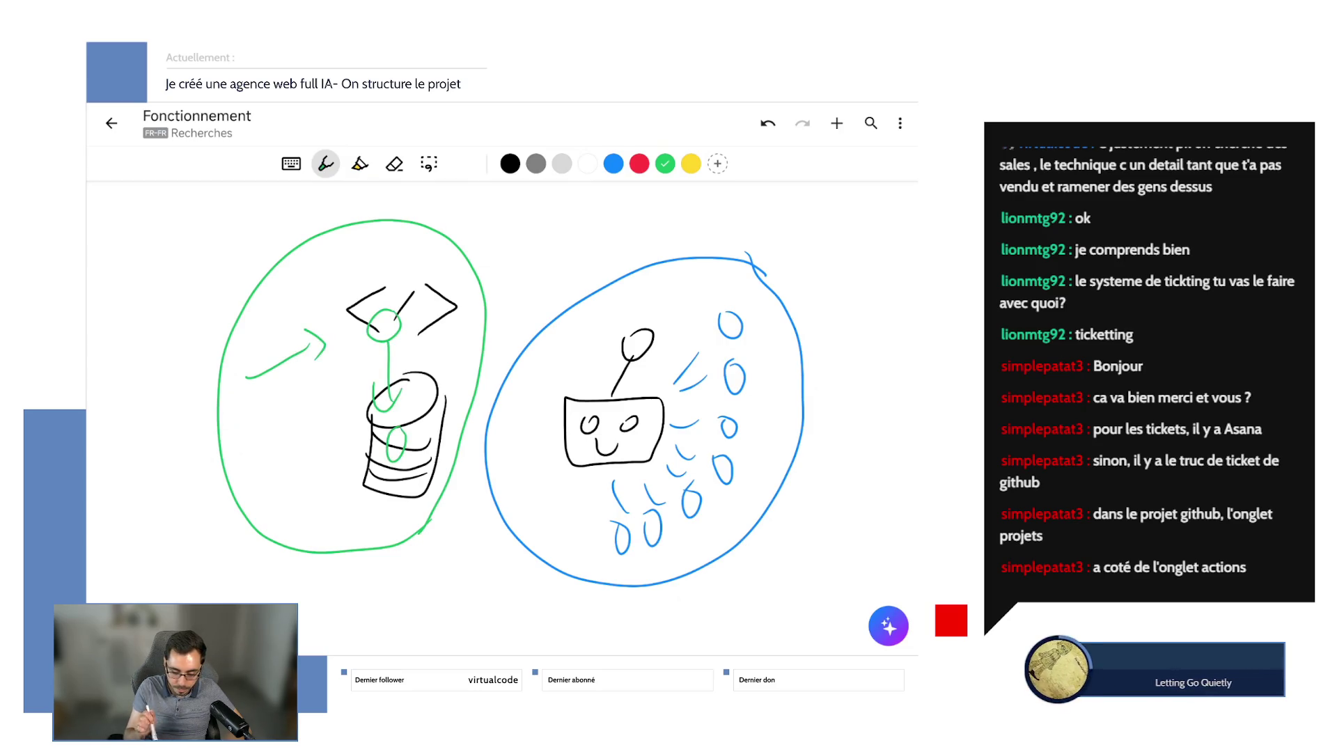
{"action": "left_click", "coordinate": [767, 124]}
{"action": "left_click", "coordinate": [767, 124]}
{"action": "left_click", "coordinate": [767, 123]}
{"action": "left_click", "coordinate": [767, 123]}
{"action": "left_click", "coordinate": [767, 123]}
{"action": "left_click", "coordinate": [768, 124]}
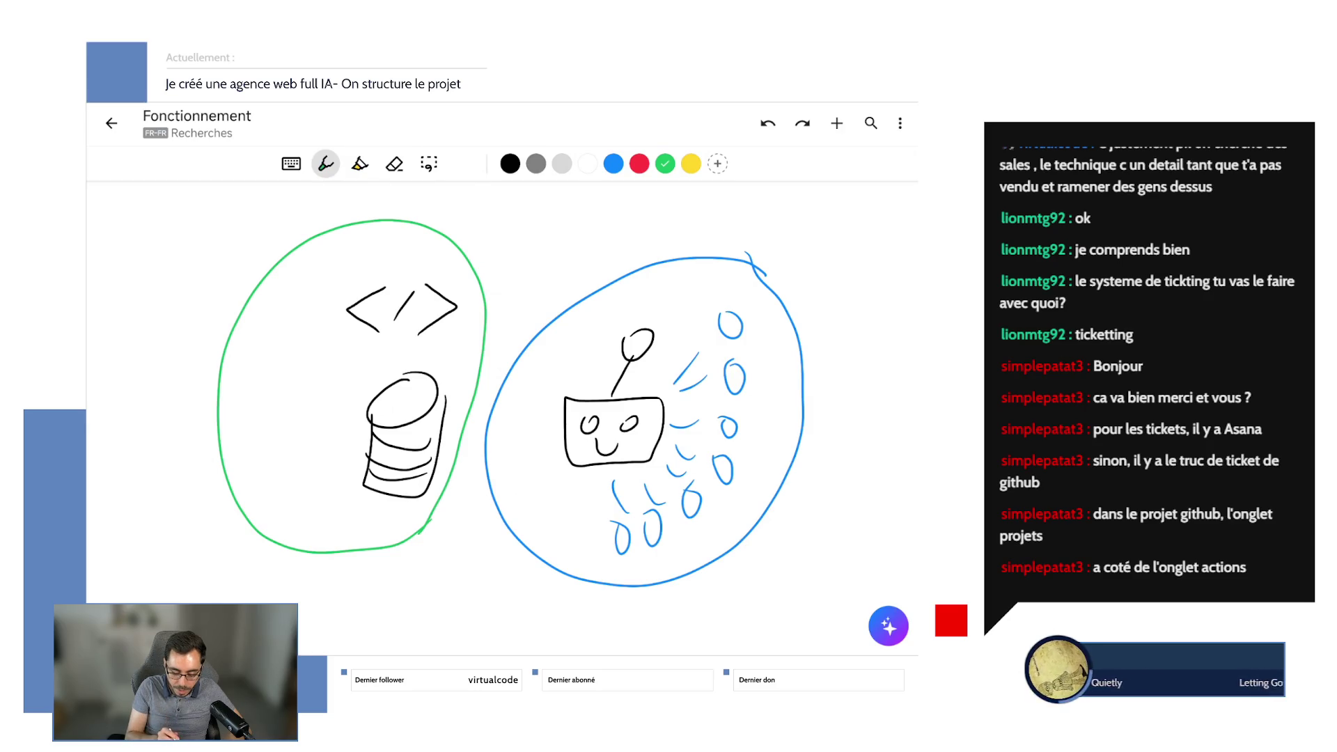
Try a green dashed line above the database, then undo it while keeping the green circle.
{"action": "left_click_drag", "start_coordinate": [322, 373], "coordinate": [360, 363]}
{"action": "left_click_drag", "start_coordinate": [384, 356], "coordinate": [401, 359]}
{"action": "left_click_drag", "start_coordinate": [425, 354], "coordinate": [476, 341]}
{"action": "left_click", "coordinate": [767, 123]}
{"action": "left_click", "coordinate": [768, 124]}
{"action": "left_click", "coordinate": [767, 123]}
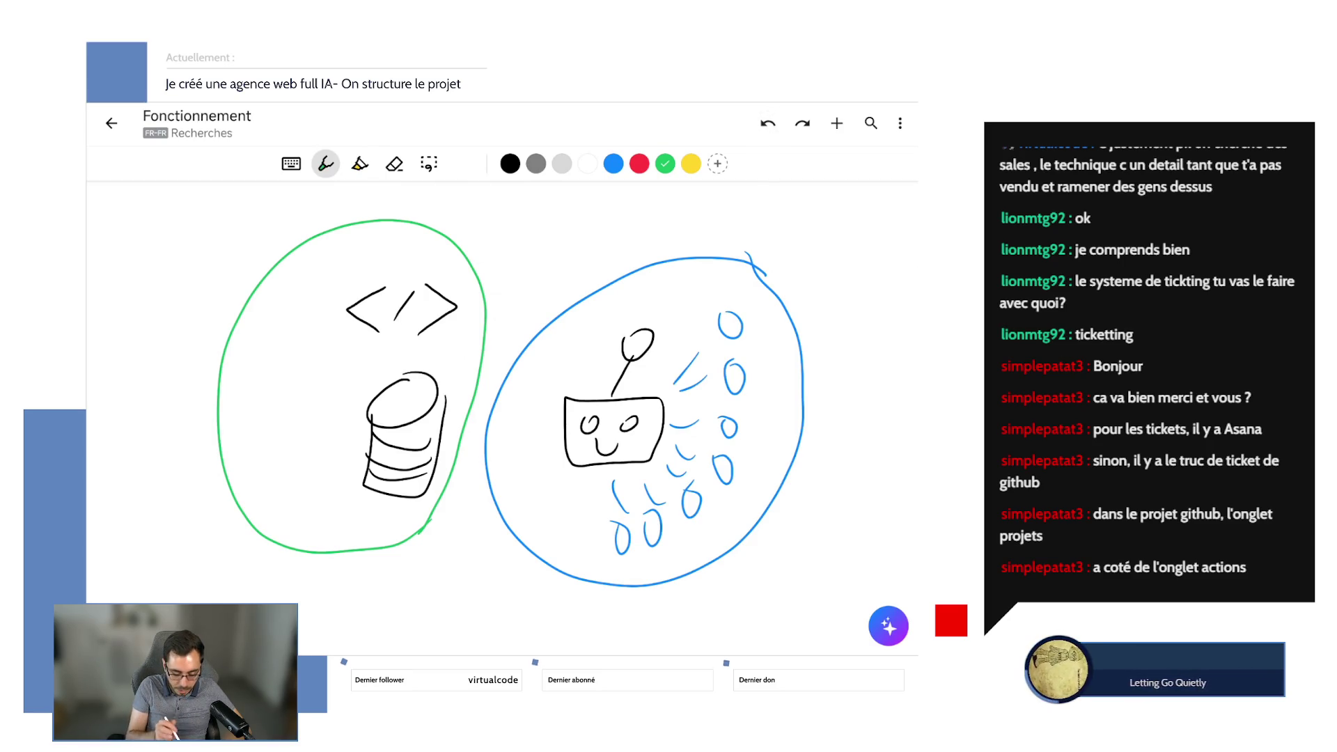
{"action": "left_click", "coordinate": [768, 124]}
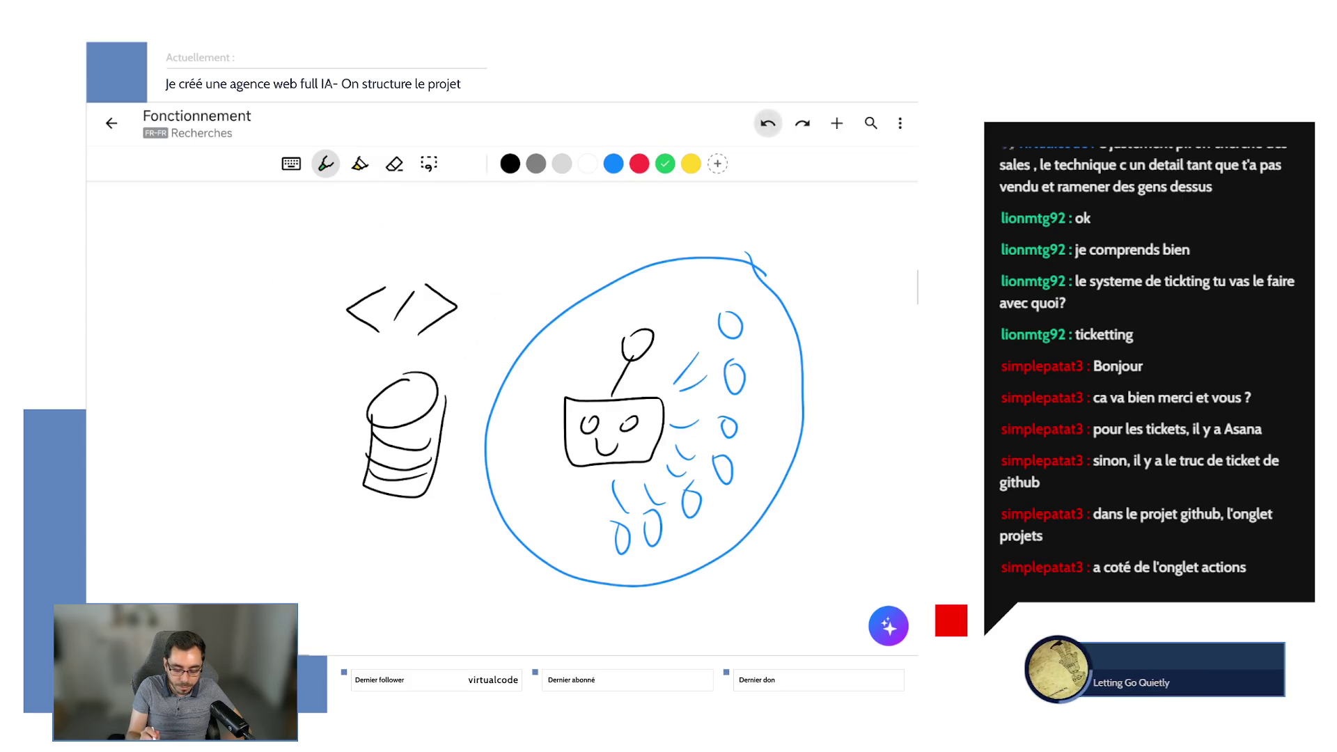
{"action": "left_click", "coordinate": [802, 123]}
Erase the database drawing from the green circle, discarding a trial cloud sketch.
{"action": "left_click", "coordinate": [394, 163]}
{"action": "left_click_drag", "start_coordinate": [407, 383], "coordinate": [376, 505]}
{"action": "left_click", "coordinate": [325, 163]}
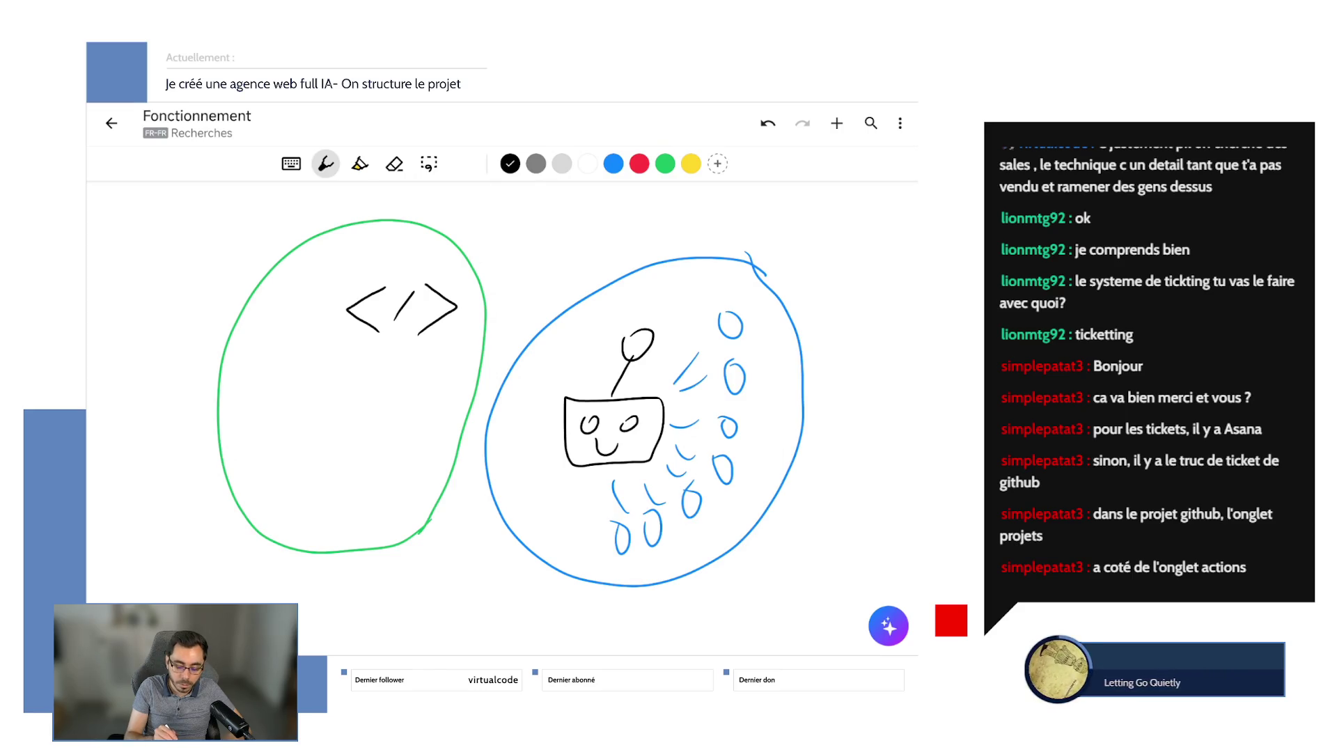
{"action": "mouse_move", "coordinate": [418, 385]}
{"action": "left_mouse_down"}
{"action": "mouse_move", "coordinate": [385, 388]}
{"action": "mouse_move", "coordinate": [332, 437]}
{"action": "mouse_move", "coordinate": [426, 424]}
{"action": "mouse_move", "coordinate": [426, 387]}
{"action": "mouse_move", "coordinate": [335, 440]}
{"action": "left_mouse_up"}
{"action": "key", "text": "ctrl+z"}
Write 'API' below the </> code symbol in the green circle.
{"action": "left_click_drag", "start_coordinate": [361, 378], "coordinate": [360, 433]}
{"action": "mouse_move", "coordinate": [332, 422]}
{"action": "left_mouse_down"}
{"action": "mouse_move", "coordinate": [381, 405]}
{"action": "mouse_move", "coordinate": [416, 416]}
{"action": "left_mouse_up"}
{"action": "left_click_drag", "start_coordinate": [422, 363], "coordinate": [423, 367]}
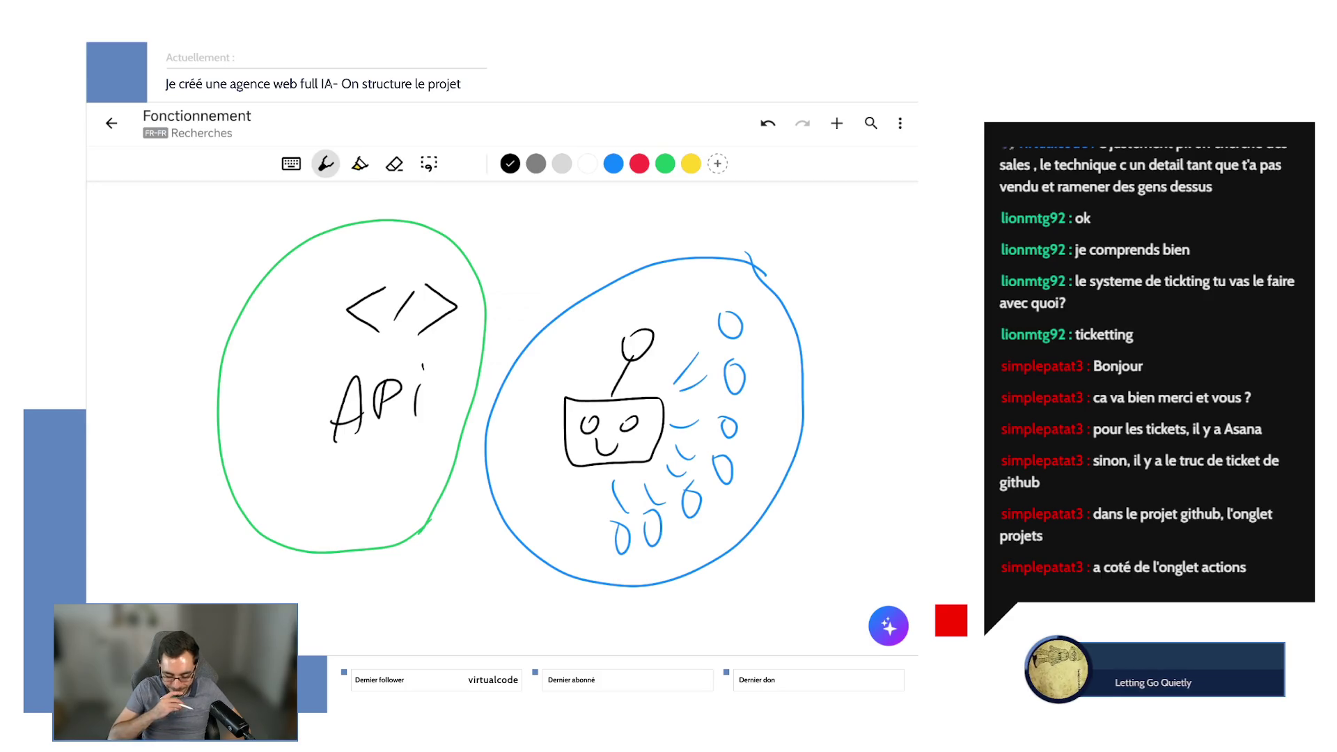
{"action": "left_click", "coordinate": [665, 164]}
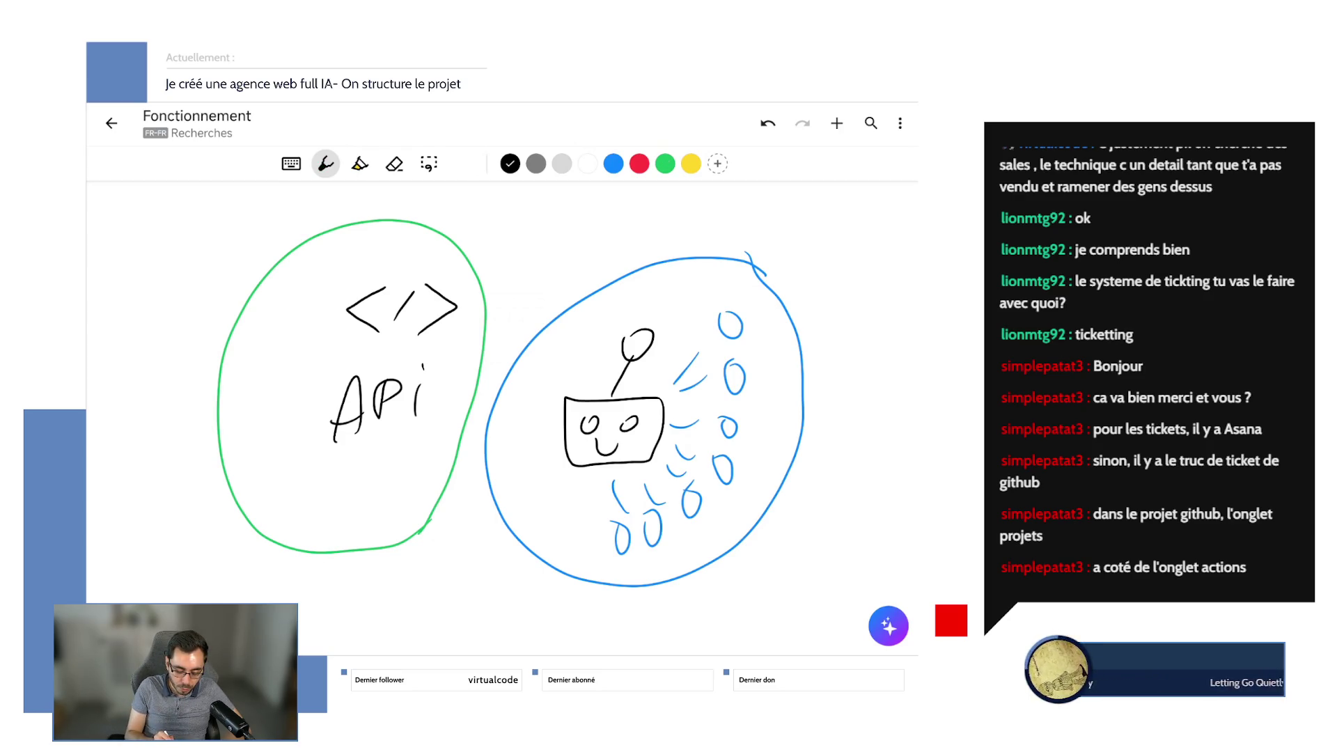
{"action": "scroll", "coordinate": [501, 390], "scroll_direction": "down", "scroll_amount": 3}
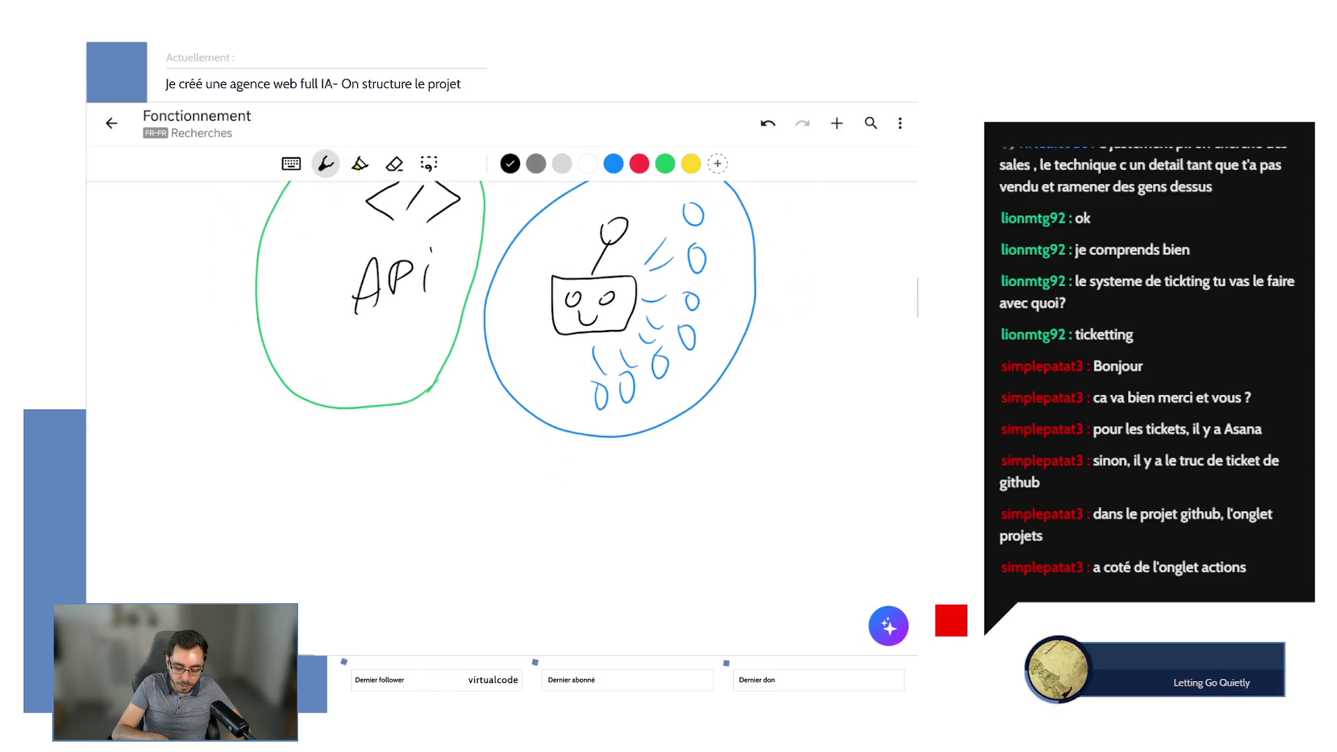
Draw a black database cylinder below the circles, redrawing its sides and bottom.
{"action": "mouse_move", "coordinate": [484, 433]}
{"action": "left_mouse_down"}
{"action": "mouse_move", "coordinate": [497, 453]}
{"action": "mouse_move", "coordinate": [482, 435]}
{"action": "mouse_move", "coordinate": [492, 521]}
{"action": "mouse_move", "coordinate": [513, 452]}
{"action": "left_mouse_up"}
{"action": "left_click_drag", "start_coordinate": [422, 480], "coordinate": [499, 479]}
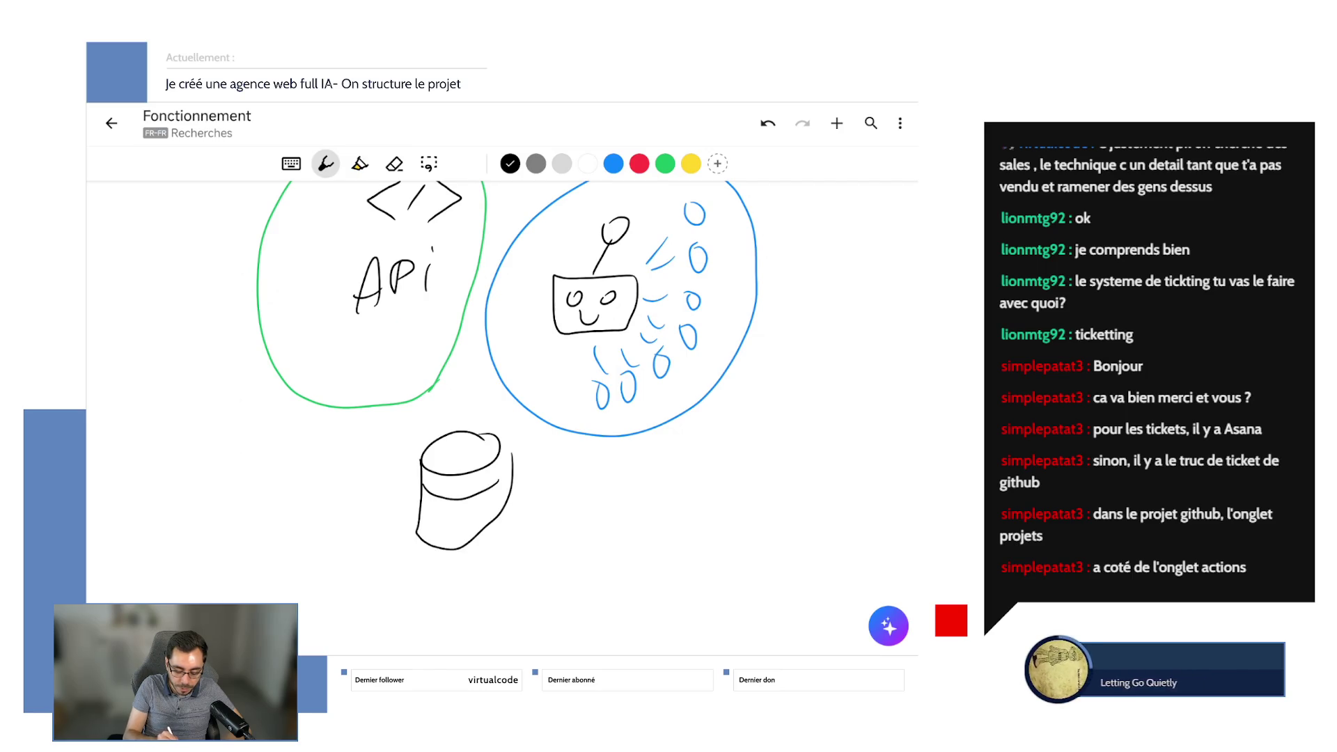
{"action": "key", "text": "ctrl+z"}
{"action": "left_click", "coordinate": [768, 123]}
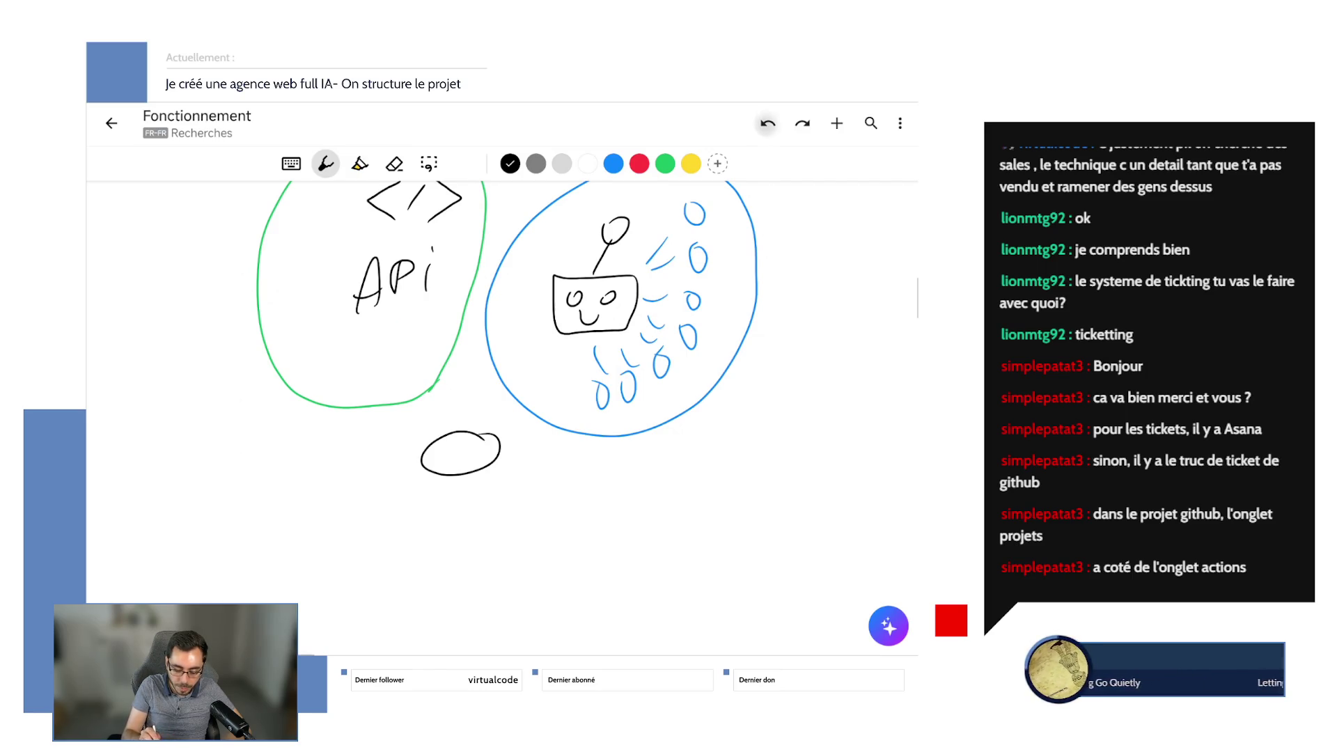
{"action": "mouse_move", "coordinate": [418, 465]}
{"action": "left_mouse_down"}
{"action": "mouse_move", "coordinate": [414, 540]}
{"action": "mouse_move", "coordinate": [474, 542]}
{"action": "mouse_move", "coordinate": [492, 449]}
{"action": "mouse_move", "coordinate": [473, 528]}
{"action": "left_mouse_up"}
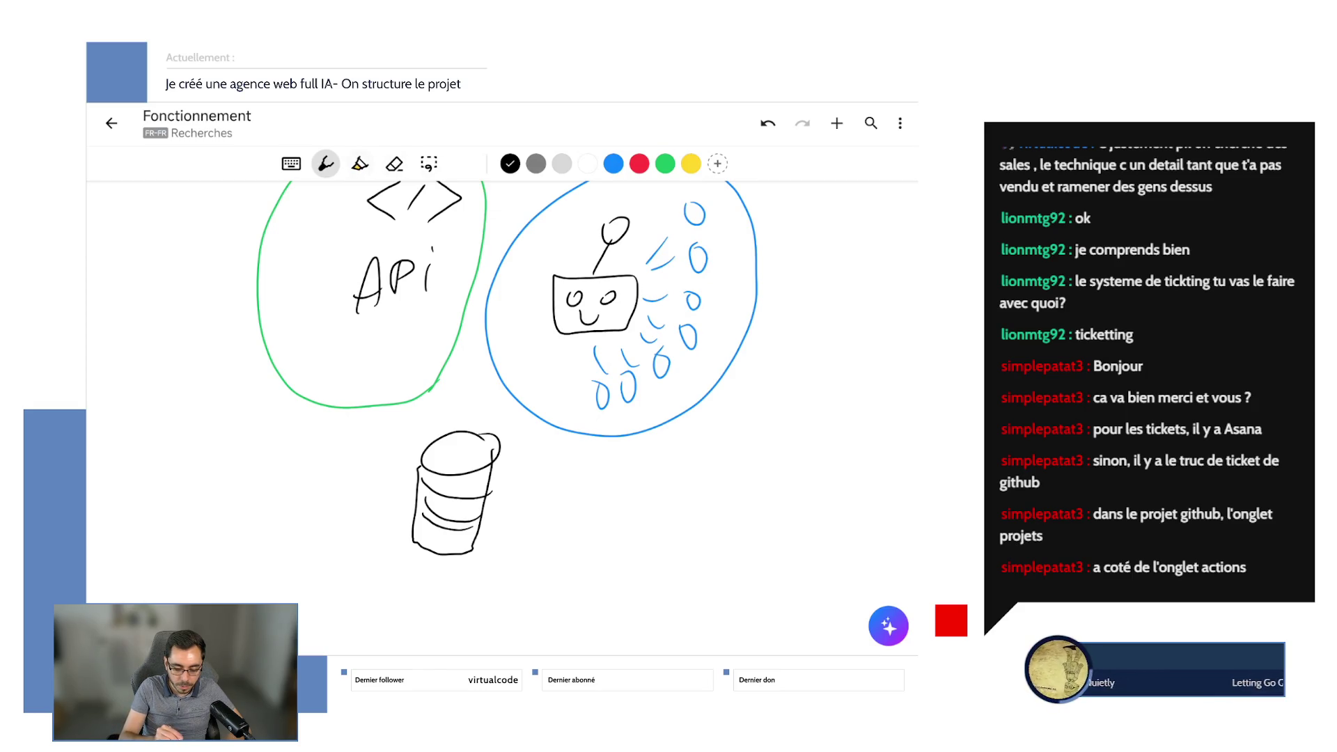
Try yellow highlights around API and the robot with arrows to the database, then undo them all.
{"action": "left_click", "coordinate": [360, 164]}
{"action": "mouse_move", "coordinate": [450, 209]}
{"action": "left_mouse_down"}
{"action": "mouse_move", "coordinate": [445, 271]}
{"action": "mouse_move", "coordinate": [418, 188]}
{"action": "left_mouse_up"}
{"action": "mouse_move", "coordinate": [696, 223]}
{"action": "left_mouse_down"}
{"action": "mouse_move", "coordinate": [655, 292]}
{"action": "mouse_move", "coordinate": [662, 251]}
{"action": "left_mouse_up"}
{"action": "left_click_drag", "start_coordinate": [400, 314], "coordinate": [421, 449]}
{"action": "left_click_drag", "start_coordinate": [382, 394], "coordinate": [452, 400]}
{"action": "left_click_drag", "start_coordinate": [561, 362], "coordinate": [491, 460]}
{"action": "mouse_move", "coordinate": [512, 376]}
{"action": "left_mouse_down"}
{"action": "mouse_move", "coordinate": [532, 470]}
{"action": "mouse_move", "coordinate": [498, 439]}
{"action": "left_mouse_up"}
{"action": "left_click", "coordinate": [767, 123]}
{"action": "left_click", "coordinate": [767, 123]}
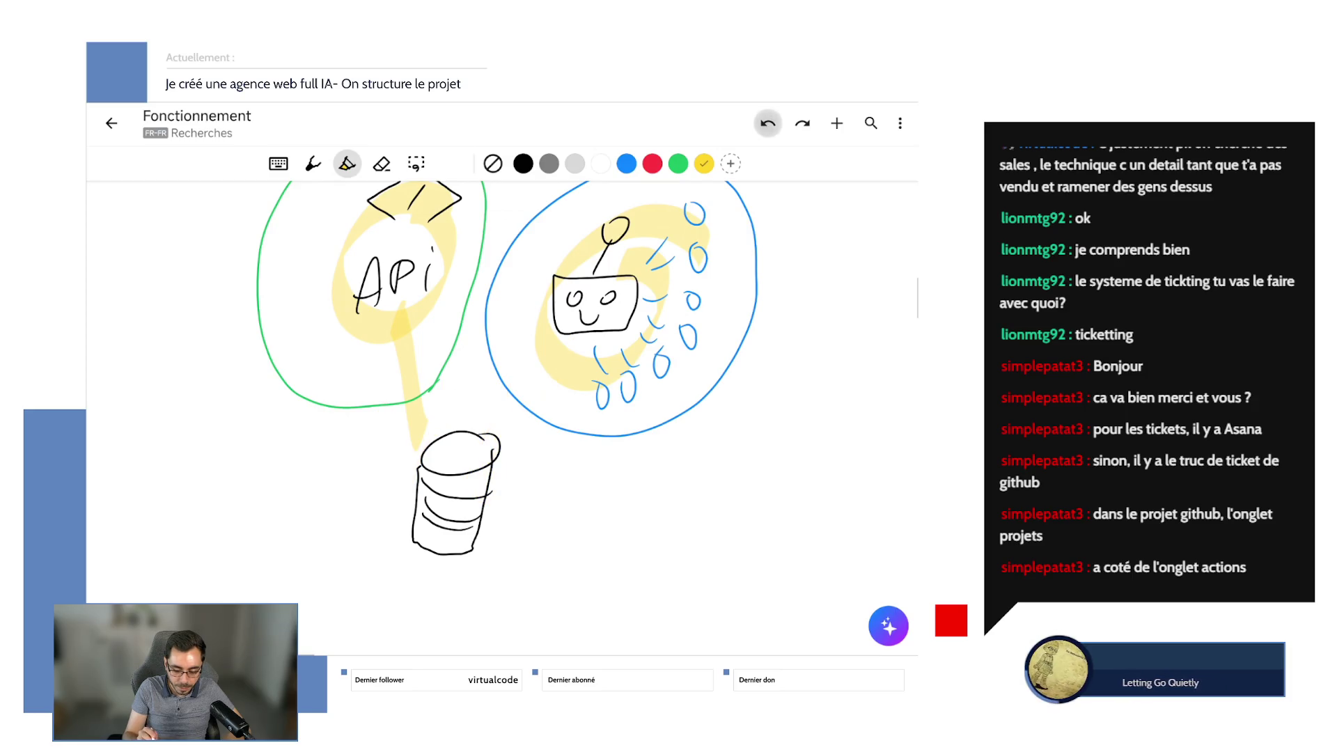
{"action": "left_click", "coordinate": [768, 124]}
{"action": "left_click", "coordinate": [767, 123]}
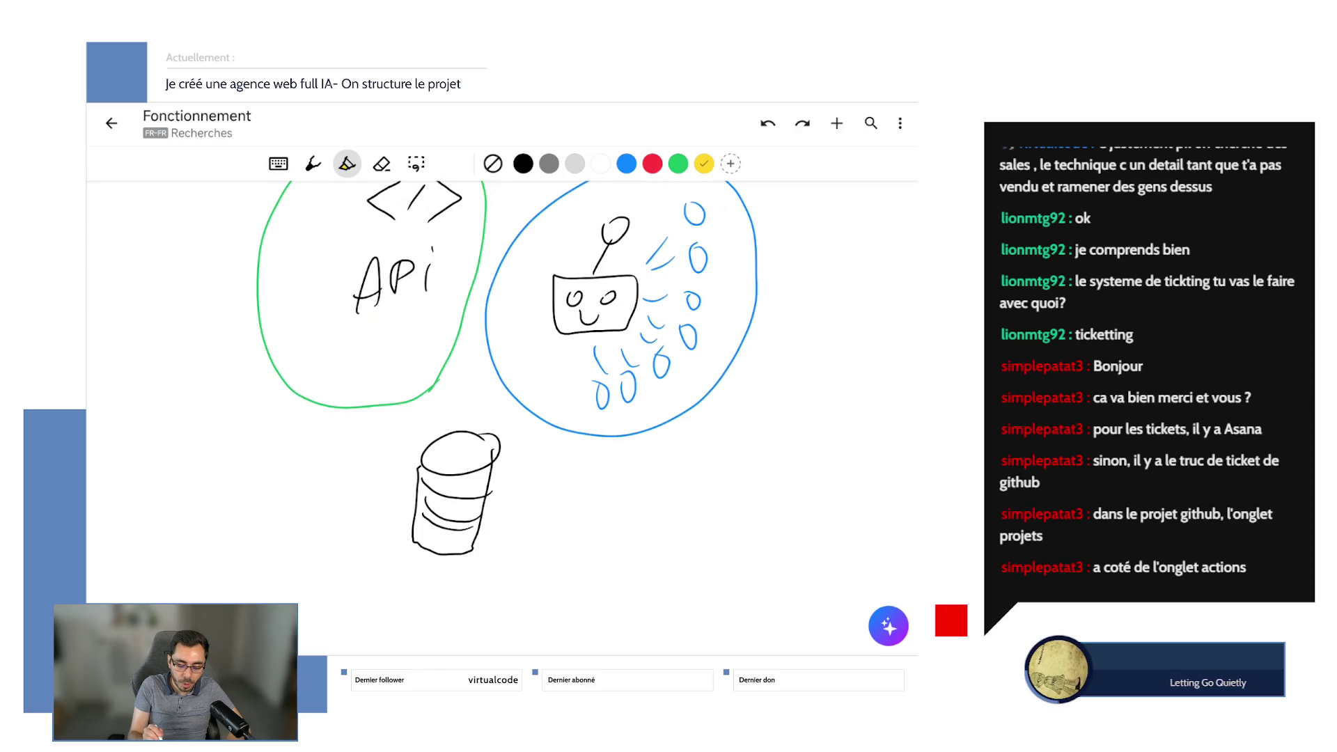
Mark the database with a red highlight, discarding the trial pink arrows.
{"action": "mouse_move", "coordinate": [526, 390]}
{"action": "left_mouse_down"}
{"action": "mouse_move", "coordinate": [334, 599]}
{"action": "mouse_move", "coordinate": [551, 418]}
{"action": "left_mouse_up"}
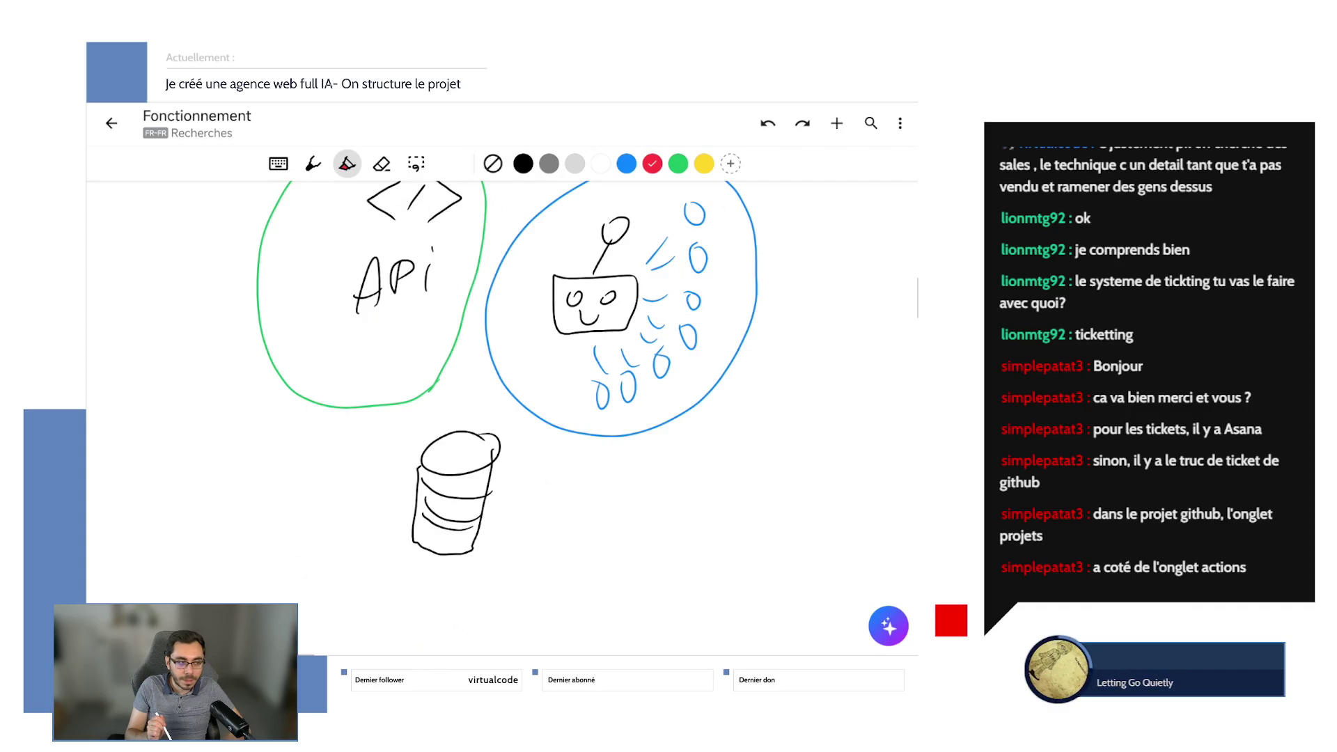
{"action": "mouse_move", "coordinate": [435, 463]}
{"action": "left_mouse_down"}
{"action": "mouse_move", "coordinate": [390, 351]}
{"action": "mouse_move", "coordinate": [417, 348]}
{"action": "left_mouse_up"}
{"action": "mouse_move", "coordinate": [480, 438]}
{"action": "left_mouse_down"}
{"action": "mouse_move", "coordinate": [533, 345]}
{"action": "mouse_move", "coordinate": [574, 400]}
{"action": "left_mouse_up"}
{"action": "key", "text": "ctrl+z"}
{"action": "key", "text": "ctrl+z"}
{"action": "key", "text": "ctrl+z"}
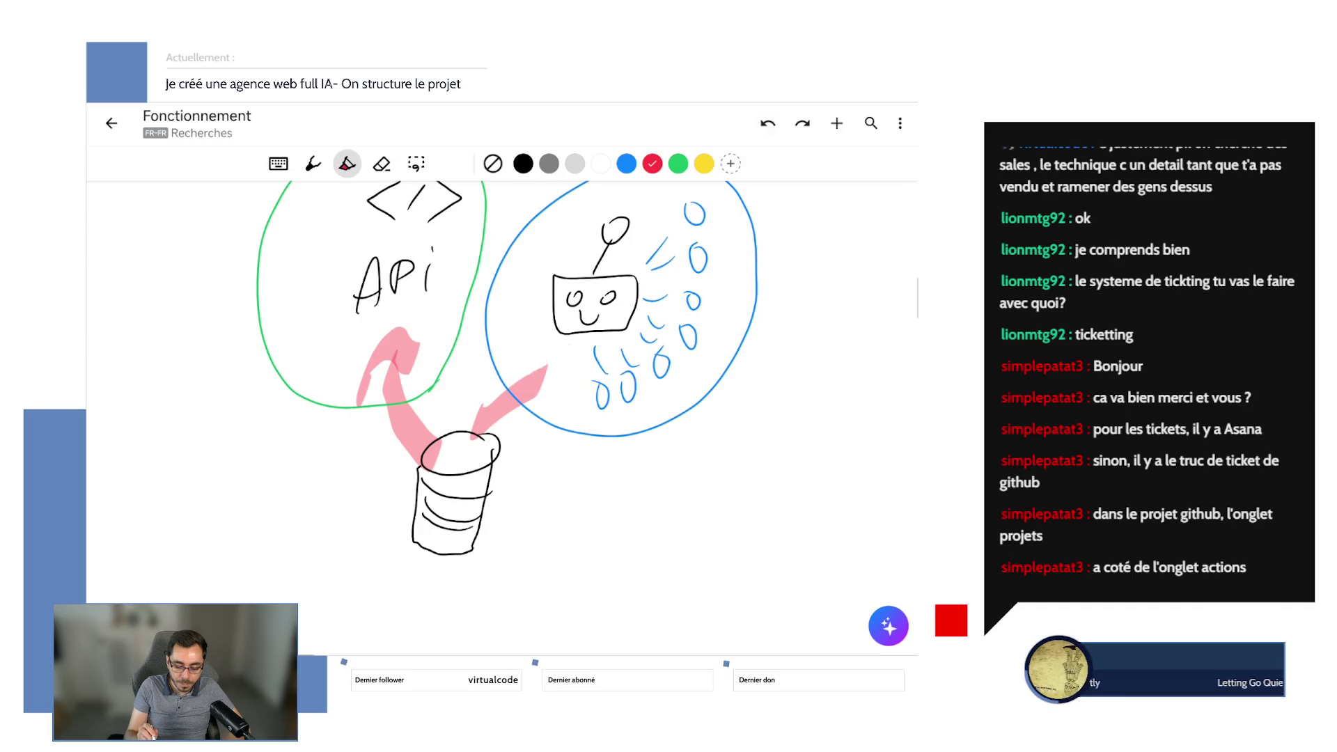
{"action": "scroll", "coordinate": [502, 376], "scroll_direction": "up", "scroll_amount": 3}
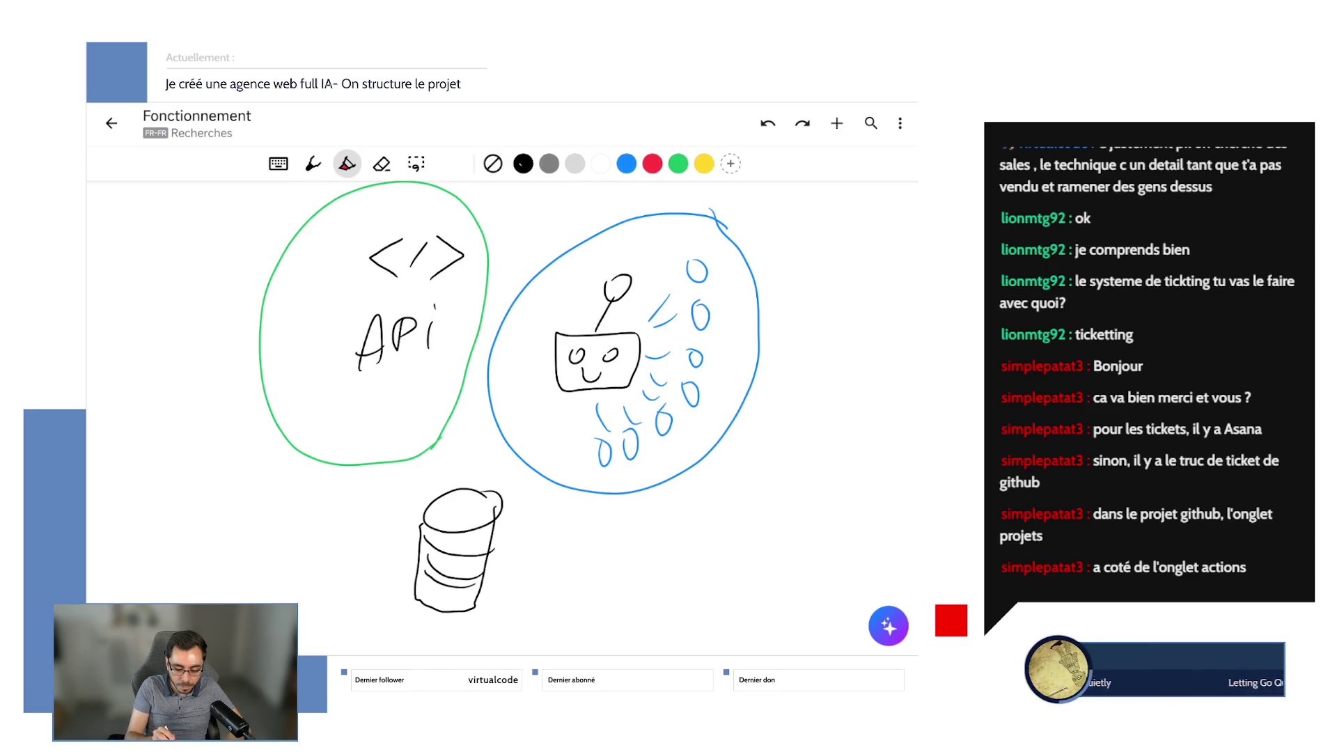
{"action": "left_click", "coordinate": [313, 164]}
Try an oval under API and an arrow from the robot, then undo them.
{"action": "mouse_move", "coordinate": [420, 391]}
{"action": "left_mouse_down"}
{"action": "mouse_move", "coordinate": [403, 385]}
{"action": "mouse_move", "coordinate": [553, 402]}
{"action": "mouse_move", "coordinate": [430, 402]}
{"action": "mouse_move", "coordinate": [459, 416]}
{"action": "left_mouse_up"}
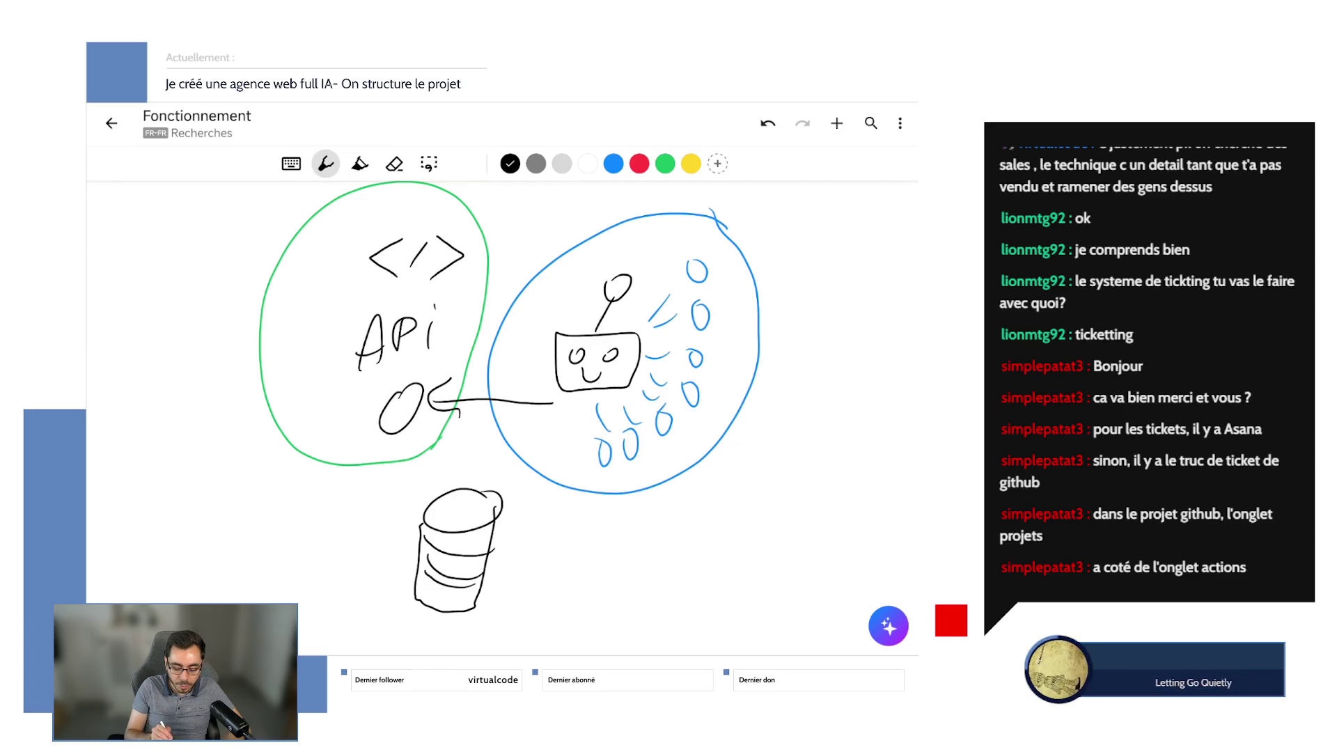
{"action": "left_click", "coordinate": [767, 123]}
{"action": "left_click", "coordinate": [767, 124]}
{"action": "left_click", "coordinate": [768, 123]}
{"action": "left_click_drag", "start_coordinate": [378, 413], "coordinate": [506, 407]}
{"action": "left_click_drag", "start_coordinate": [512, 392], "coordinate": [499, 426]}
{"action": "left_click", "coordinate": [767, 124]}
{"action": "left_click", "coordinate": [767, 124]}
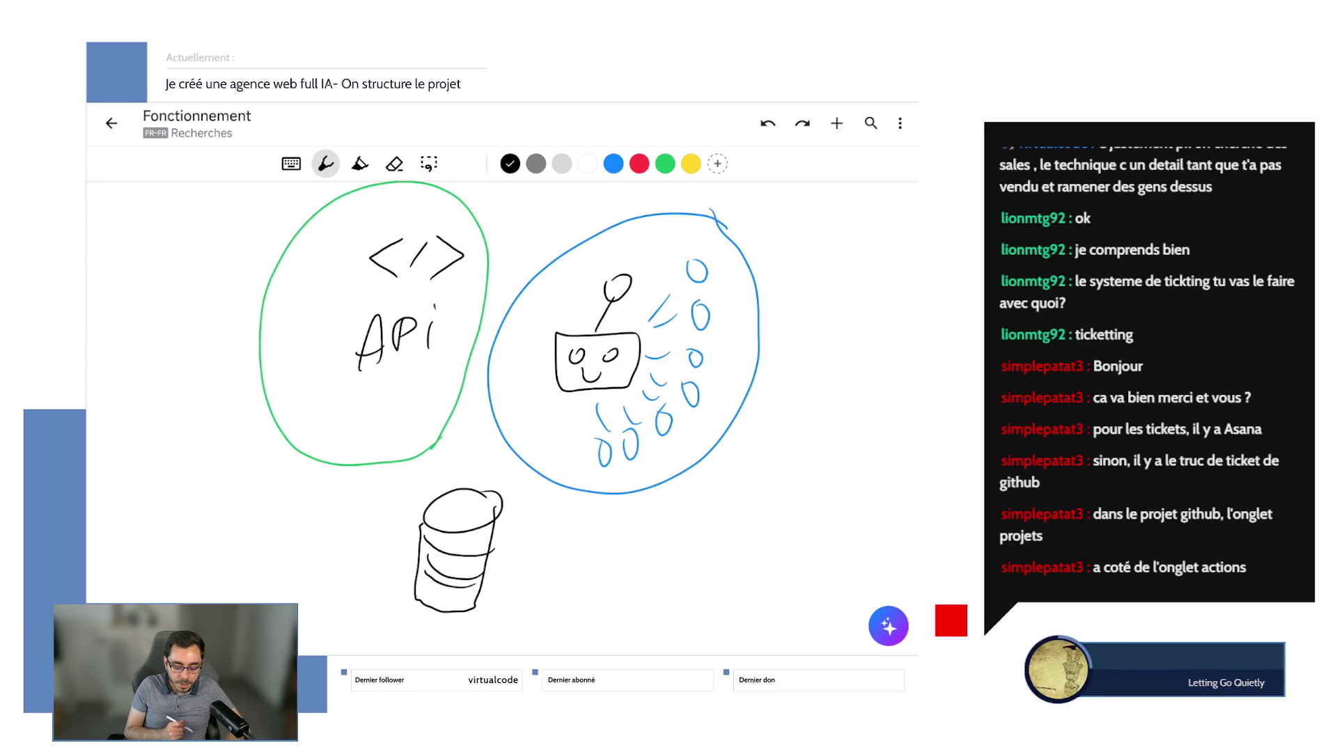
Draw a small database cylinder under API in the green circle.
{"action": "mouse_move", "coordinate": [385, 391]}
{"action": "left_mouse_down"}
{"action": "mouse_move", "coordinate": [405, 380]}
{"action": "mouse_move", "coordinate": [383, 387]}
{"action": "mouse_move", "coordinate": [394, 437]}
{"action": "mouse_move", "coordinate": [415, 411]}
{"action": "mouse_move", "coordinate": [411, 423]}
{"action": "left_mouse_up"}
{"action": "left_click_drag", "start_coordinate": [379, 425], "coordinate": [398, 431]}
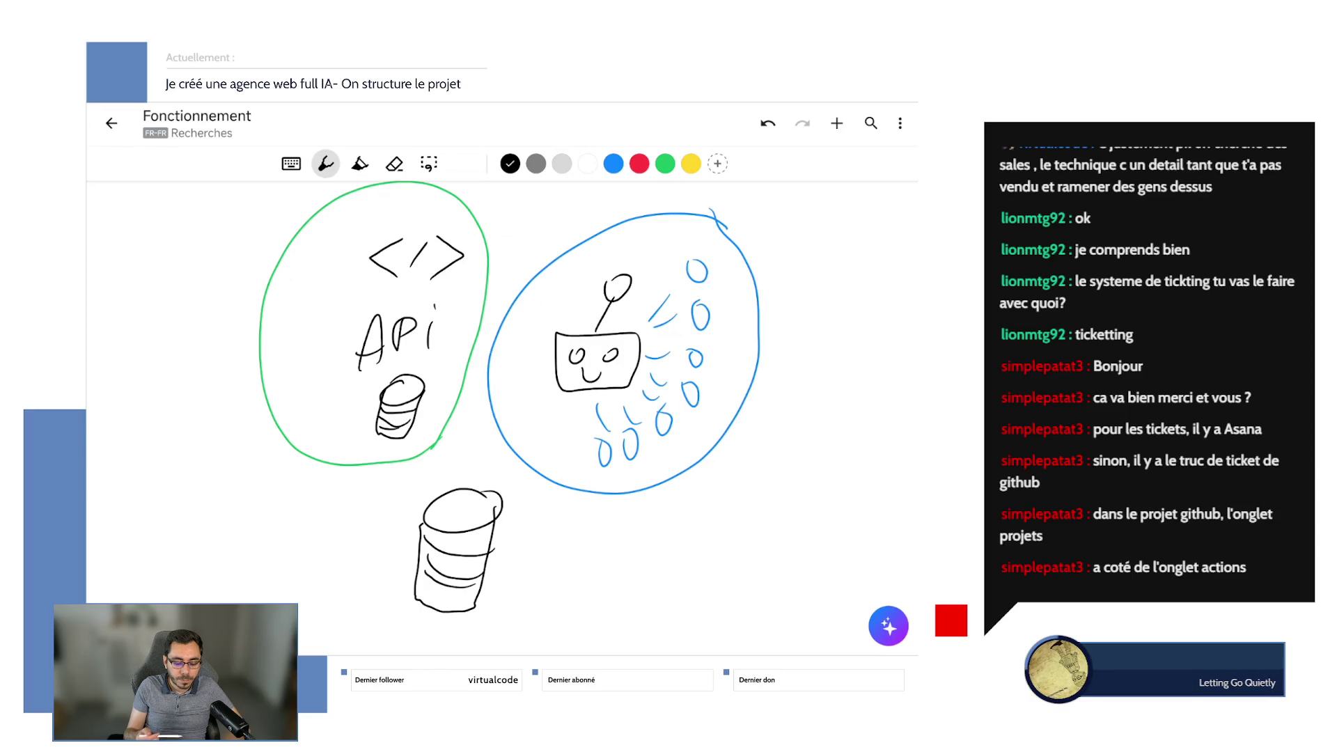
{"action": "mouse_move", "coordinate": [456, 209]}
{"action": "left_mouse_down"}
{"action": "mouse_move", "coordinate": [425, 445]}
{"action": "mouse_move", "coordinate": [473, 219]}
{"action": "left_mouse_up"}
{"action": "key", "text": "ctrl+z"}
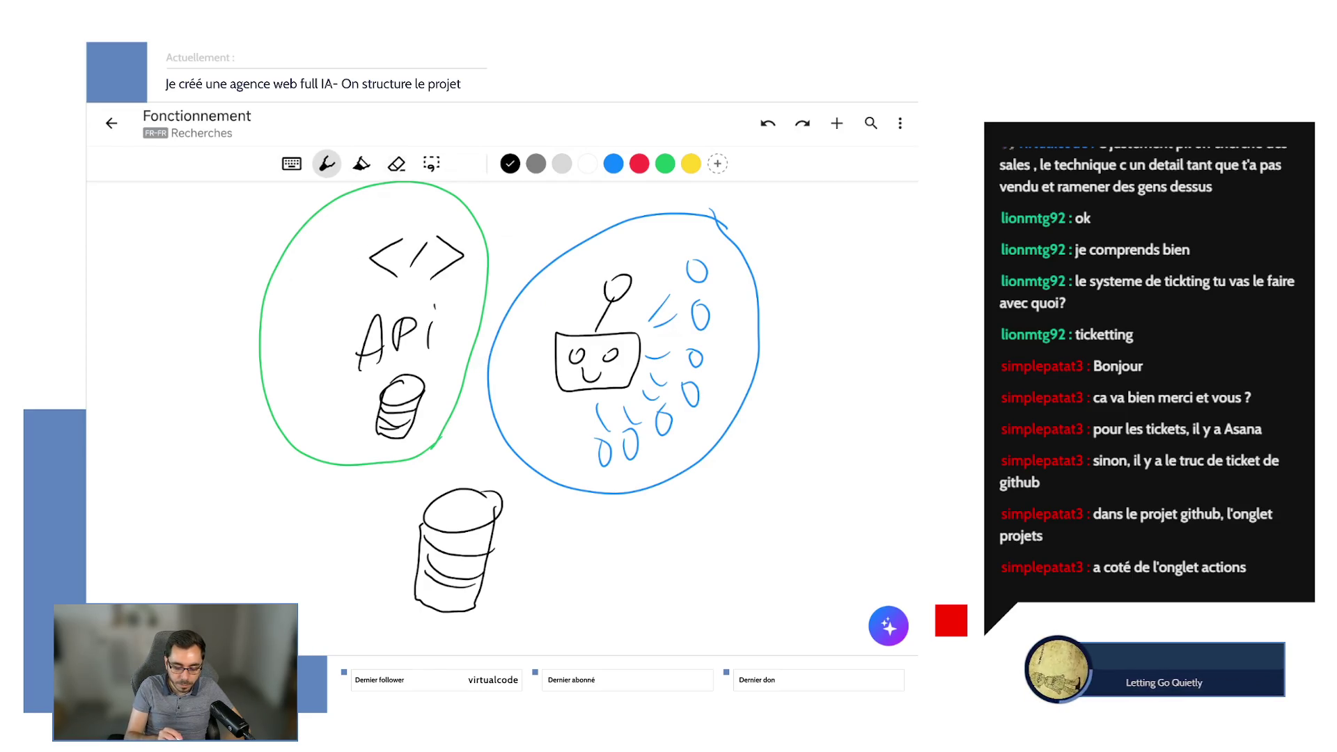
Erase the large database cylinder below the circles with the eraser.
{"action": "left_click", "coordinate": [394, 163]}
{"action": "mouse_move", "coordinate": [487, 496]}
{"action": "left_mouse_down"}
{"action": "mouse_move", "coordinate": [478, 567]}
{"action": "mouse_move", "coordinate": [445, 612]}
{"action": "left_mouse_up"}
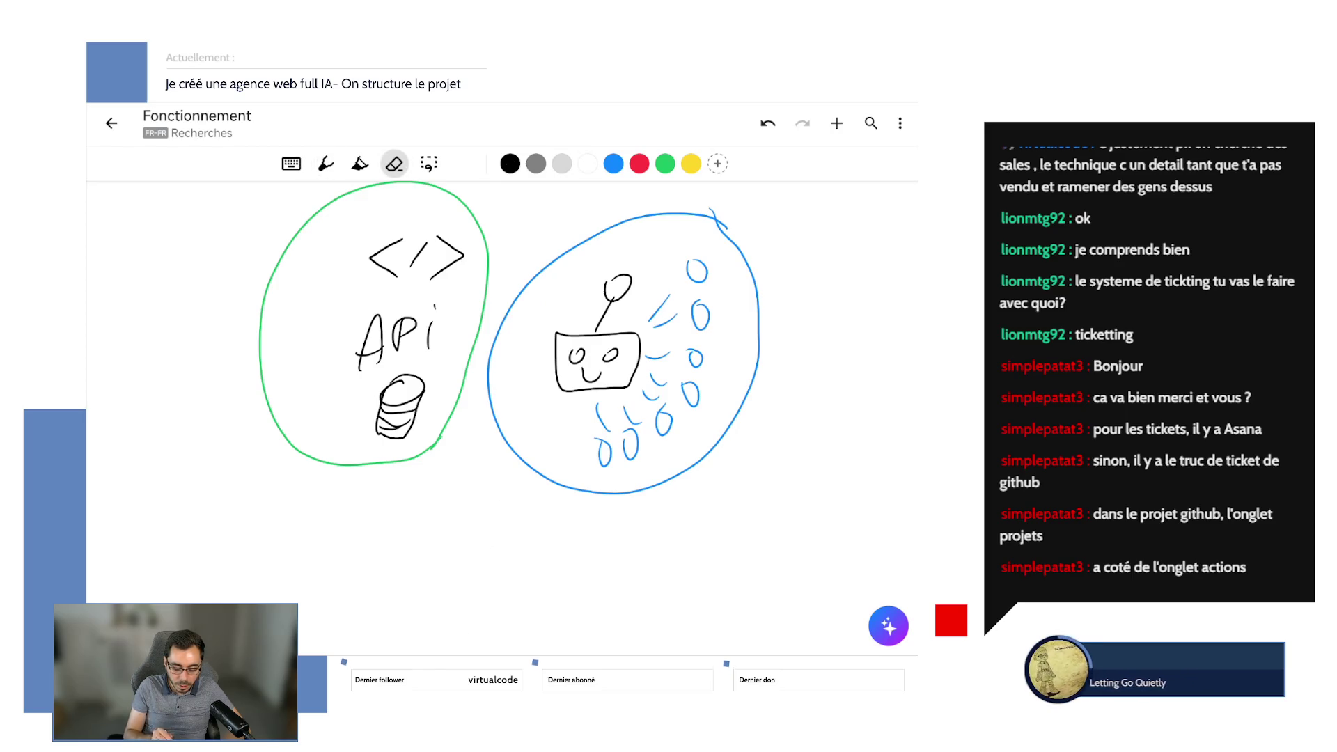
{"action": "left_click", "coordinate": [325, 164]}
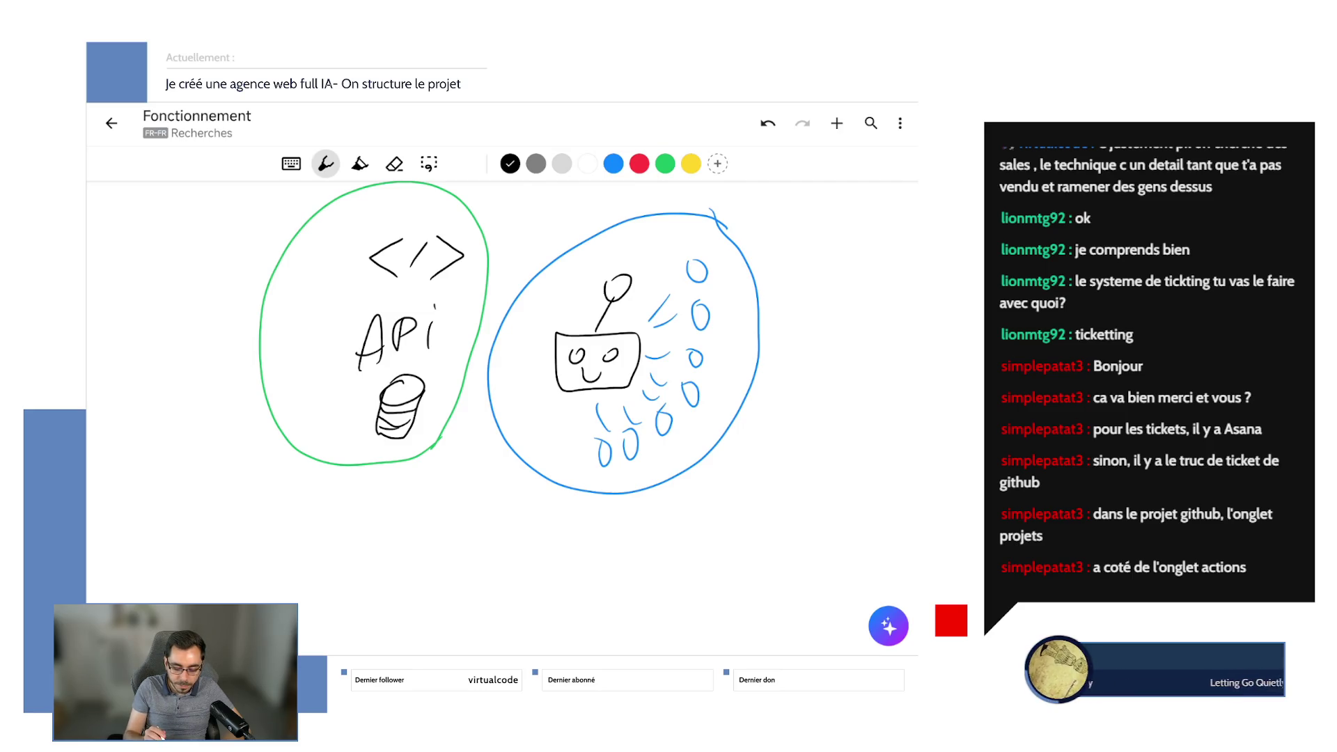
Write 'OS' in blue under the blue circle and 'WEB' in green under the green circle.
{"action": "mouse_move", "coordinate": [585, 512]}
{"action": "left_mouse_down"}
{"action": "mouse_move", "coordinate": [616, 505]}
{"action": "mouse_move", "coordinate": [658, 540]}
{"action": "mouse_move", "coordinate": [640, 557]}
{"action": "left_mouse_up"}
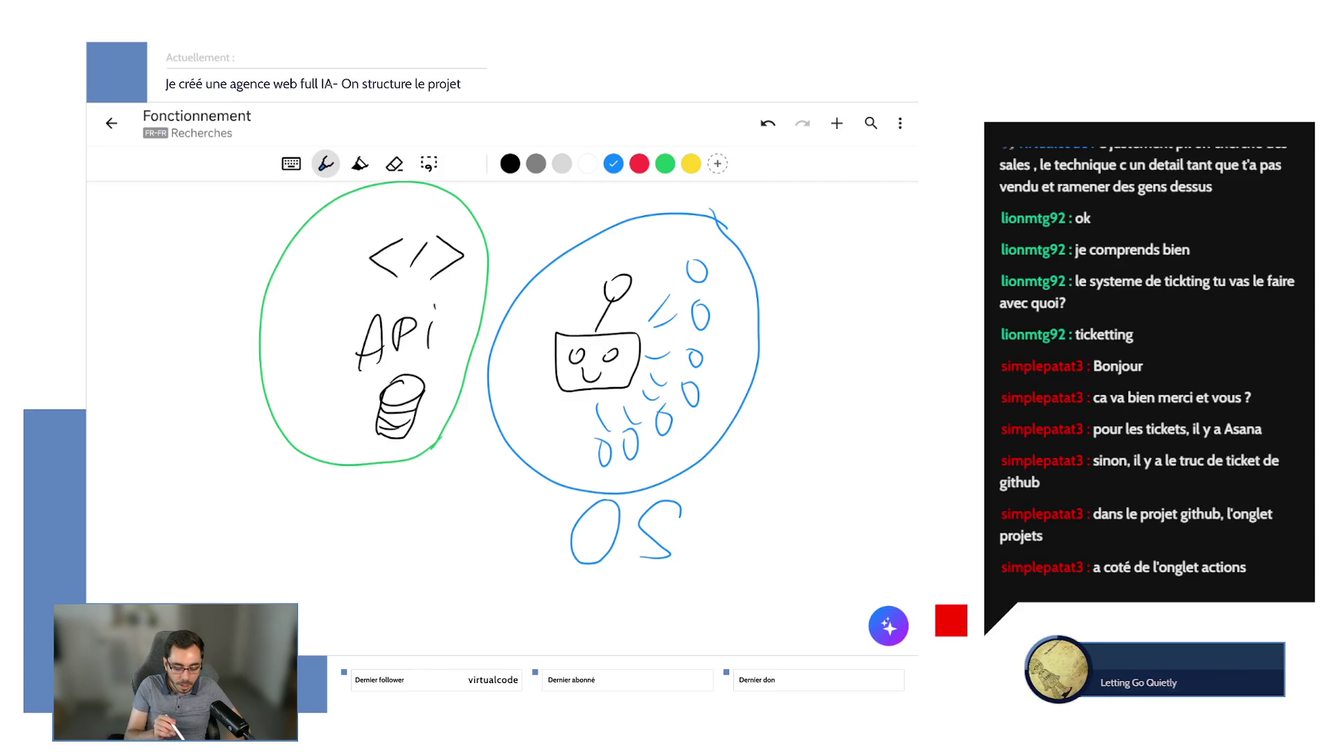
{"action": "mouse_move", "coordinate": [290, 482]}
{"action": "left_mouse_down"}
{"action": "mouse_move", "coordinate": [325, 542]}
{"action": "mouse_move", "coordinate": [353, 489]}
{"action": "mouse_move", "coordinate": [415, 542]}
{"action": "left_mouse_up"}
{"action": "key", "text": "ctrl+z"}
{"action": "left_click_drag", "start_coordinate": [416, 488], "coordinate": [443, 518]}
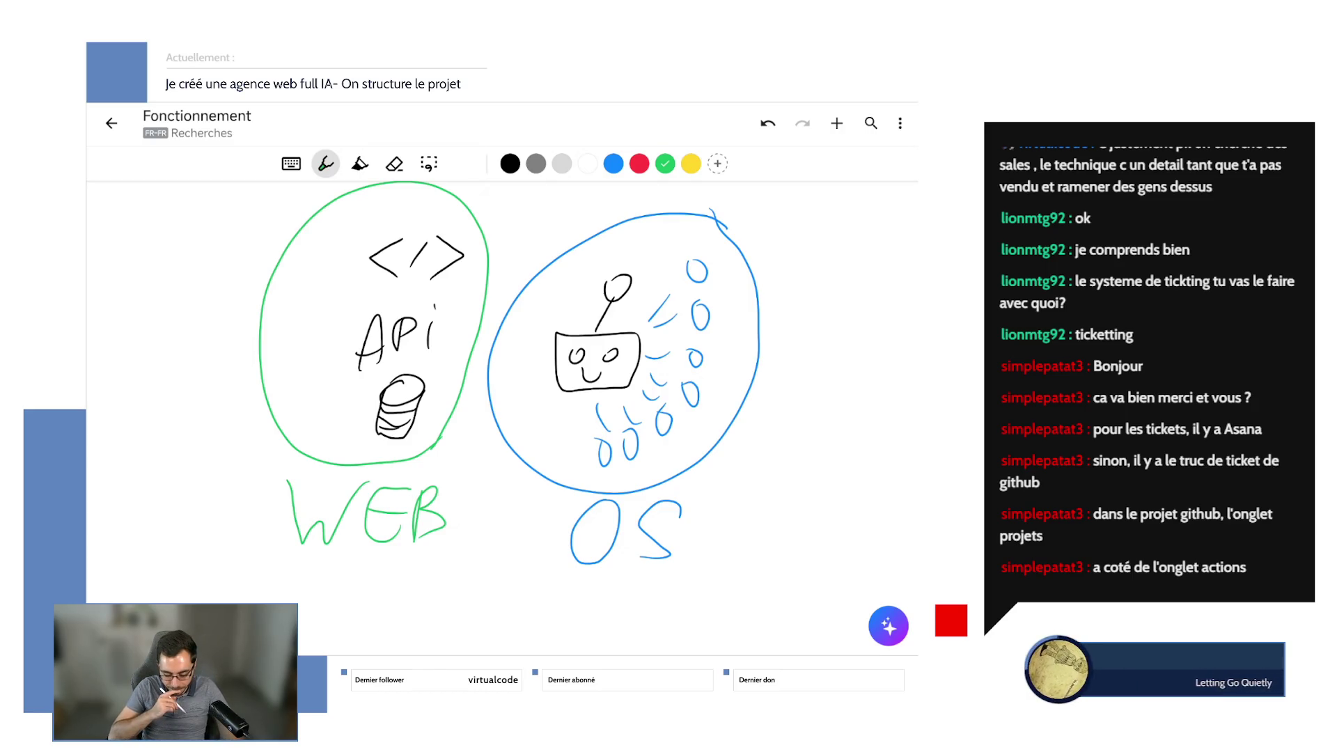
Try green bullets beside </>, API and the database plus a robot connector, then undo them.
{"action": "left_click_drag", "start_coordinate": [361, 245], "coordinate": [362, 277]}
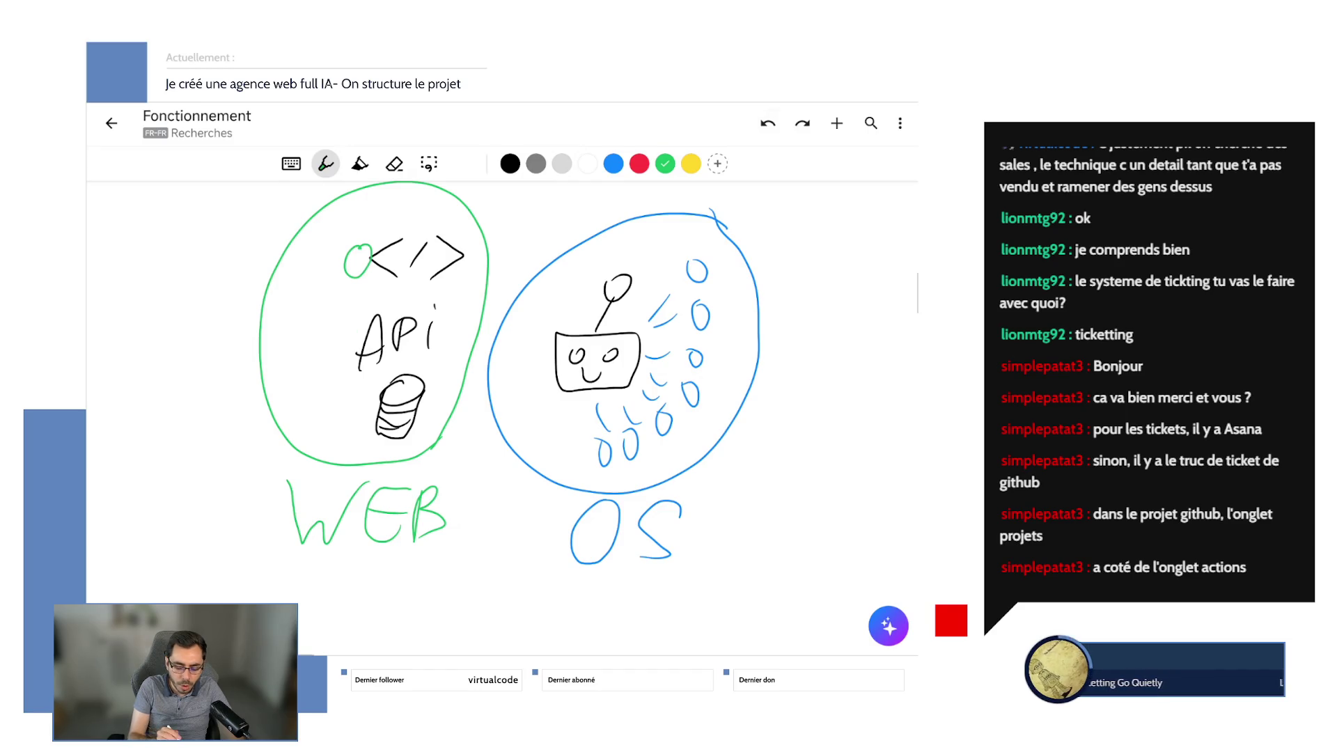
{"action": "left_click", "coordinate": [768, 124]}
{"action": "left_click_drag", "start_coordinate": [375, 223], "coordinate": [379, 233]}
{"action": "left_click_drag", "start_coordinate": [352, 345], "coordinate": [367, 332]}
{"action": "mouse_move", "coordinate": [371, 395]}
{"action": "left_mouse_down"}
{"action": "mouse_move", "coordinate": [362, 426]}
{"action": "mouse_move", "coordinate": [373, 391]}
{"action": "left_mouse_up"}
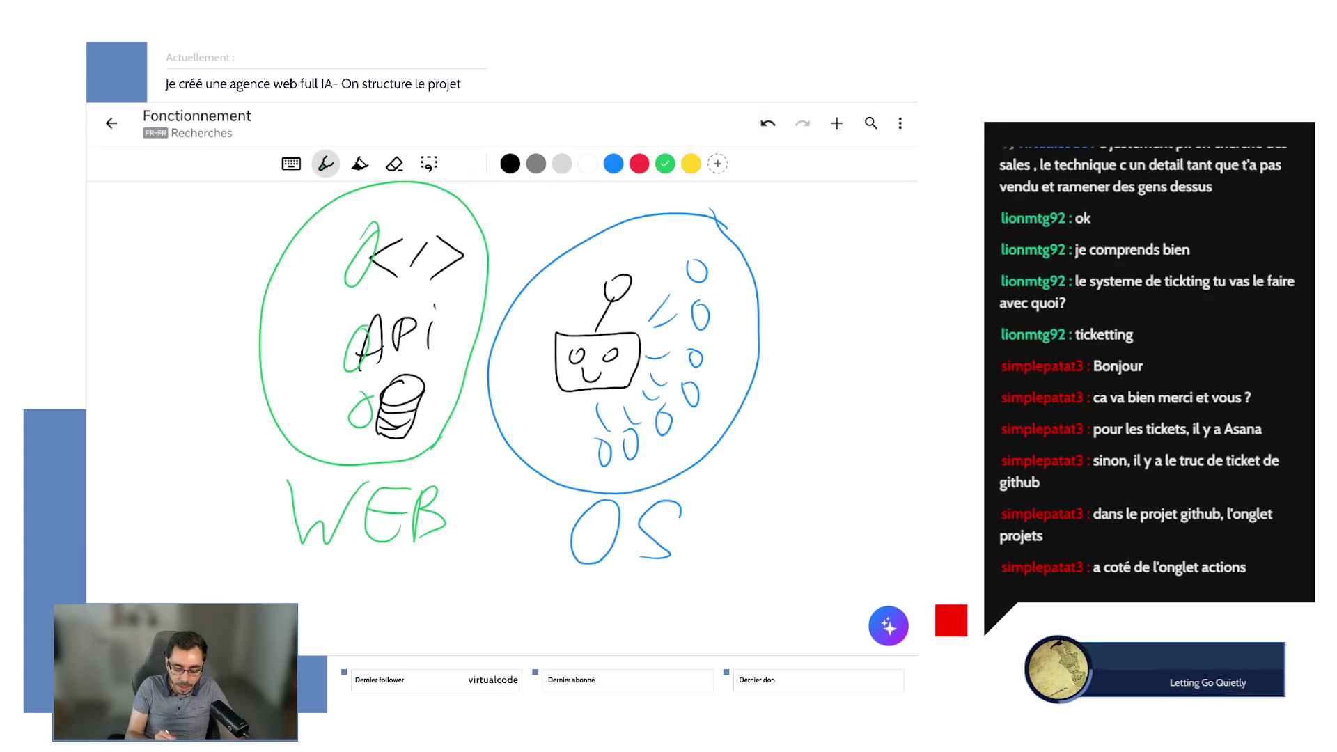
{"action": "mouse_move", "coordinate": [456, 421]}
{"action": "left_mouse_down"}
{"action": "mouse_move", "coordinate": [495, 420]}
{"action": "mouse_move", "coordinate": [557, 385]}
{"action": "left_mouse_up"}
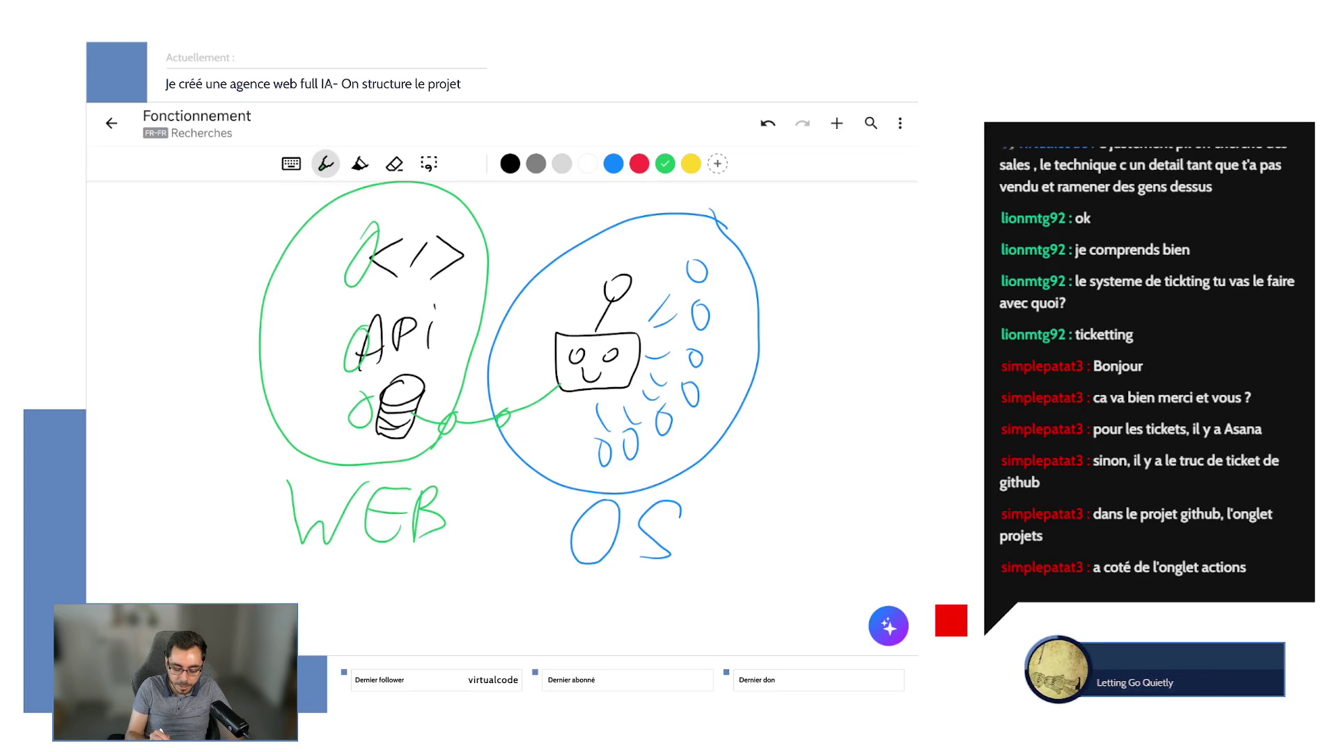
{"action": "left_click", "coordinate": [767, 123]}
{"action": "left_click", "coordinate": [767, 124]}
{"action": "left_click", "coordinate": [768, 123]}
{"action": "left_click", "coordinate": [767, 123]}
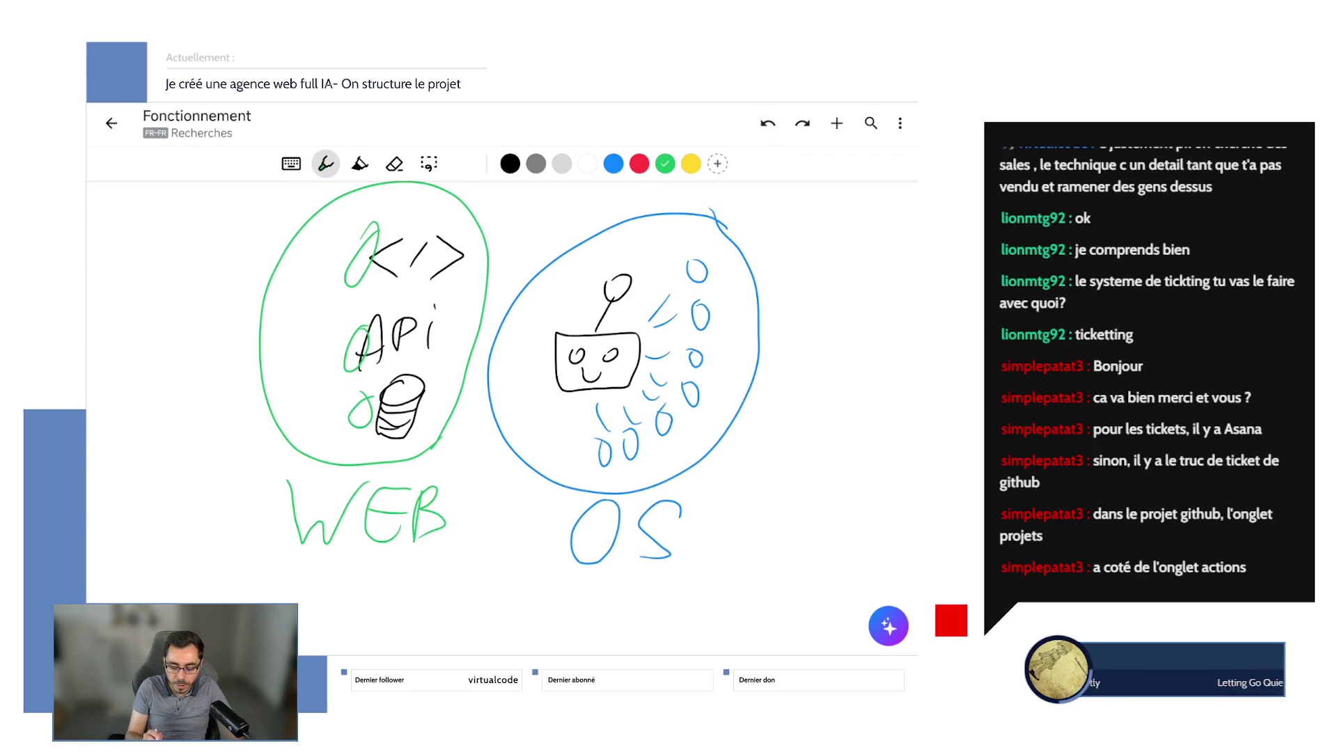
{"action": "left_click", "coordinate": [768, 123]}
{"action": "left_click", "coordinate": [767, 123]}
{"action": "left_click", "coordinate": [768, 123]}
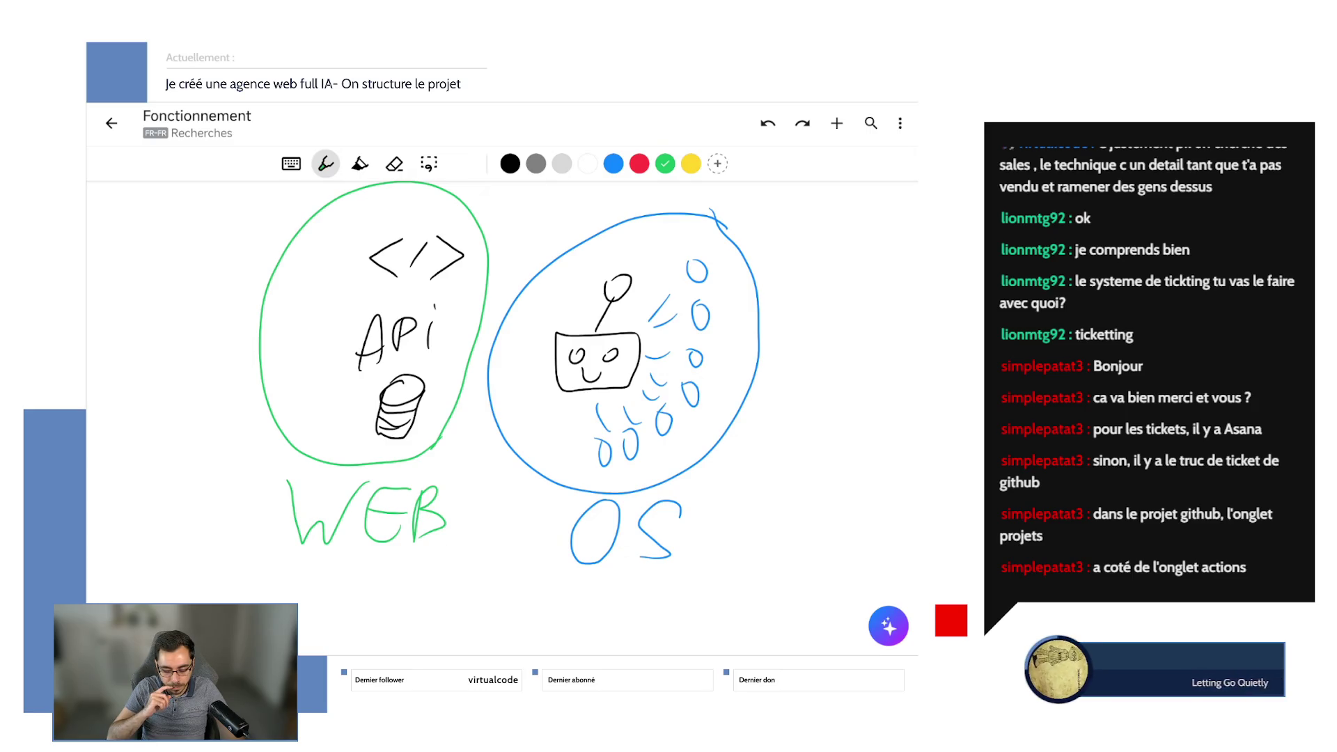
Draw a large red circle above the WEB and OS sketches.
{"action": "scroll", "coordinate": [418, 488], "scroll_direction": "down", "scroll_amount": 5}
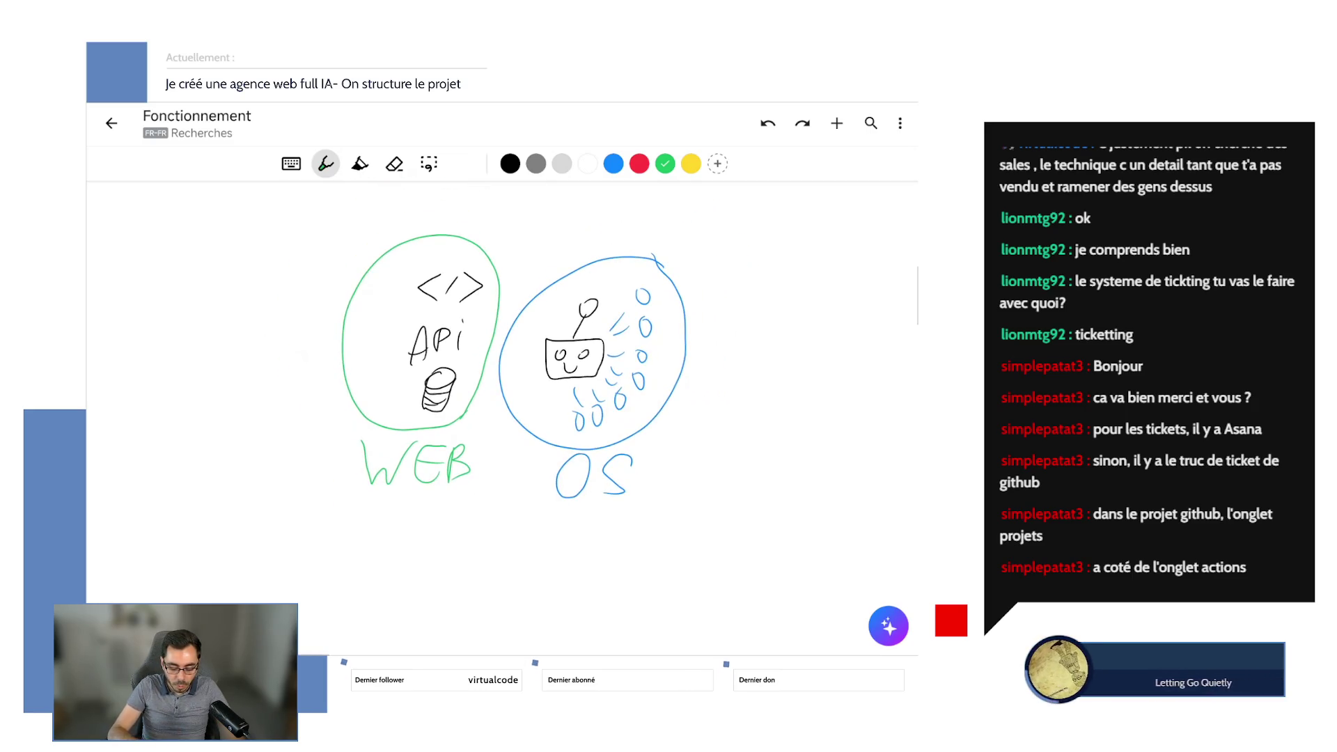
{"action": "scroll", "coordinate": [473, 452], "scroll_direction": "down", "scroll_amount": 2}
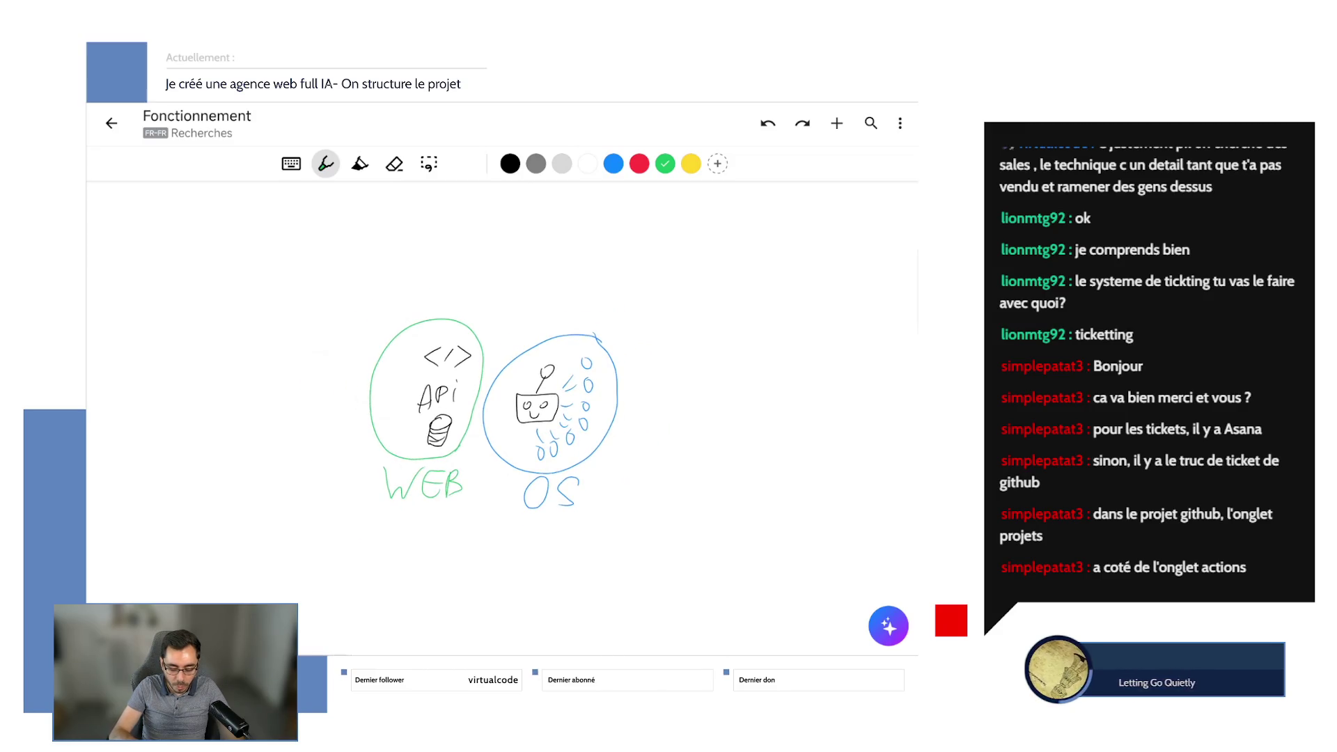
{"action": "scroll", "coordinate": [488, 529], "scroll_direction": "up", "scroll_amount": 5}
{"action": "scroll", "coordinate": [568, 213], "scroll_direction": "up", "scroll_amount": 2}
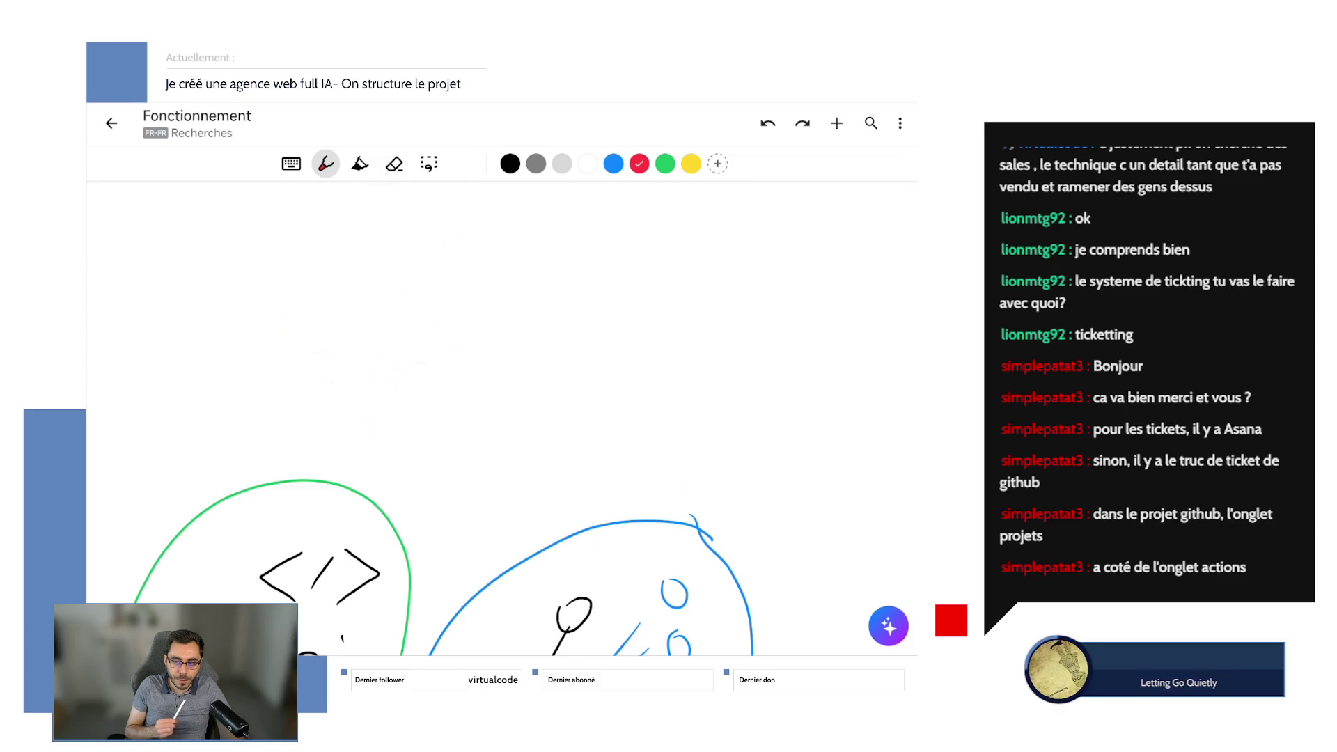
{"action": "scroll", "coordinate": [502, 418], "scroll_direction": "down", "scroll_amount": 5}
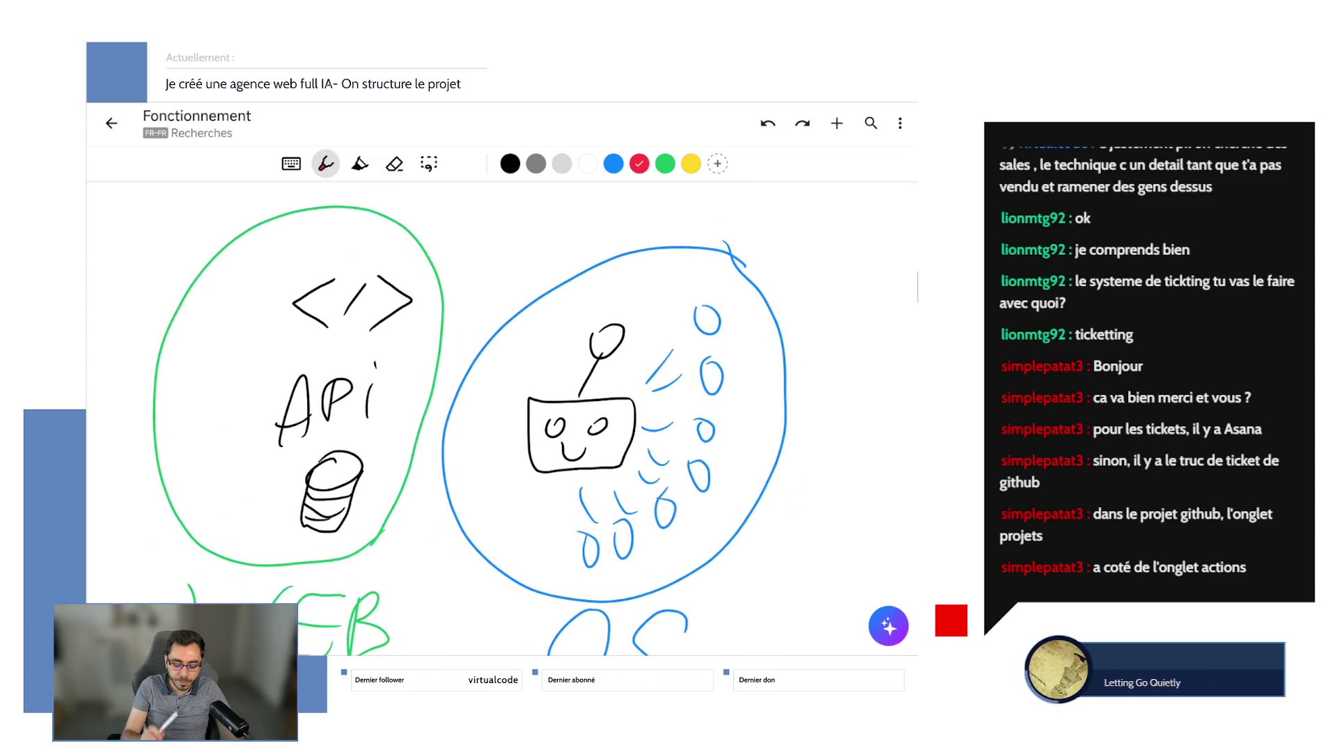
{"action": "scroll", "coordinate": [502, 418], "scroll_direction": "up", "scroll_amount": 5}
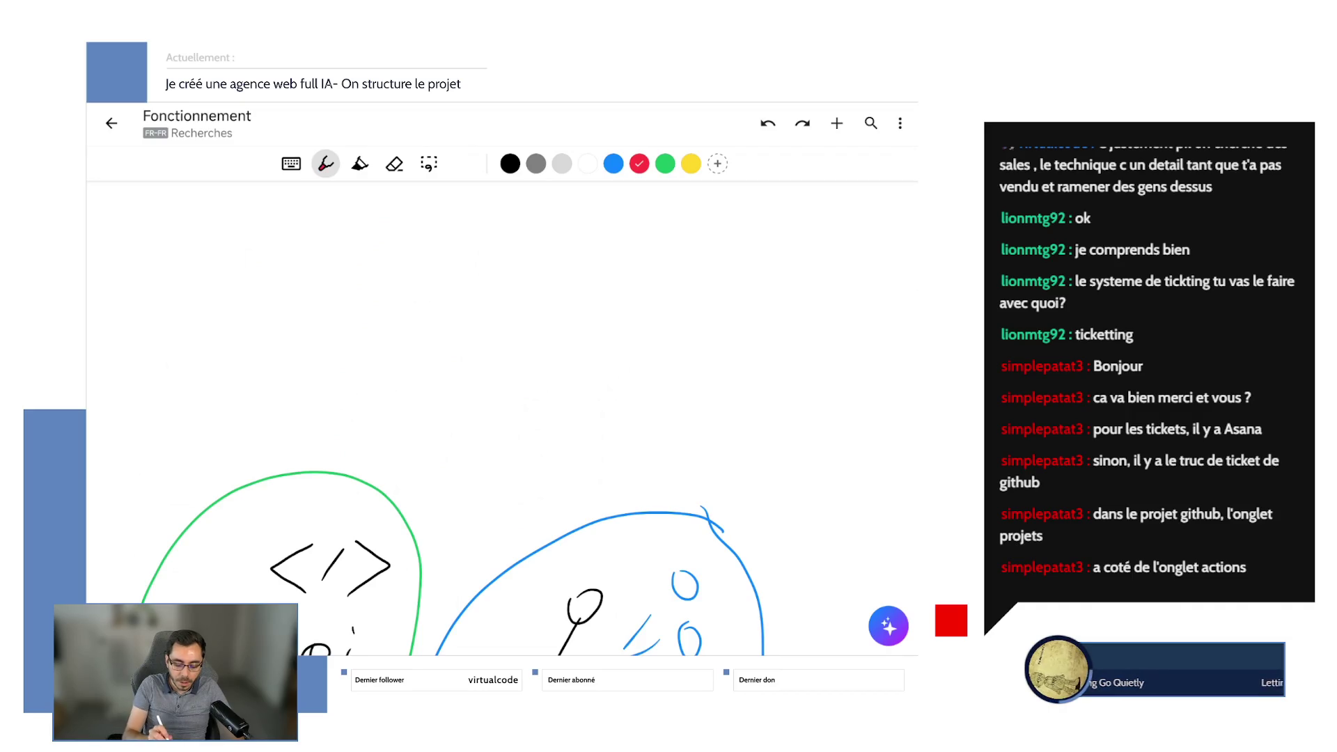
{"action": "mouse_move", "coordinate": [578, 228]}
{"action": "left_mouse_down"}
{"action": "mouse_move", "coordinate": [411, 466]}
{"action": "mouse_move", "coordinate": [540, 208]}
{"action": "left_mouse_up"}
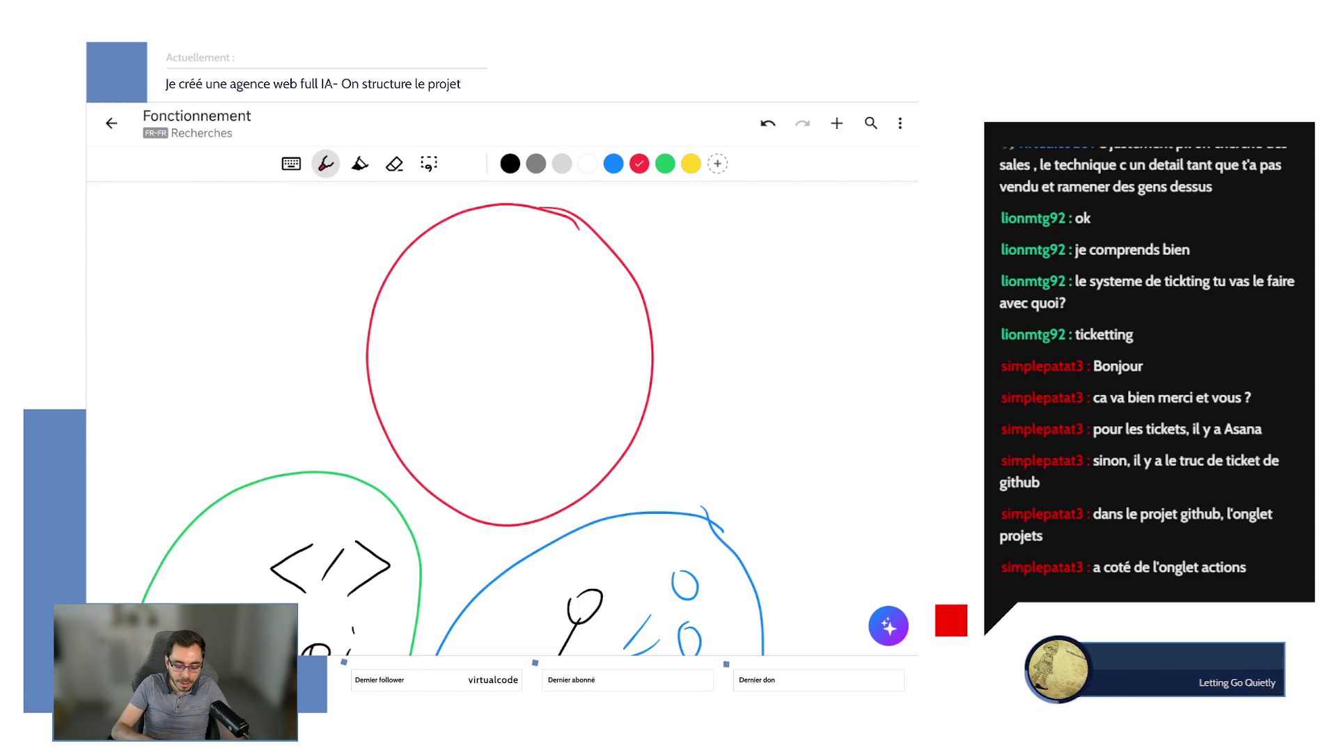
Try a red loop around both circles and a red arrow, then undo them.
{"action": "scroll", "coordinate": [432, 418], "scroll_direction": "down", "scroll_amount": 3}
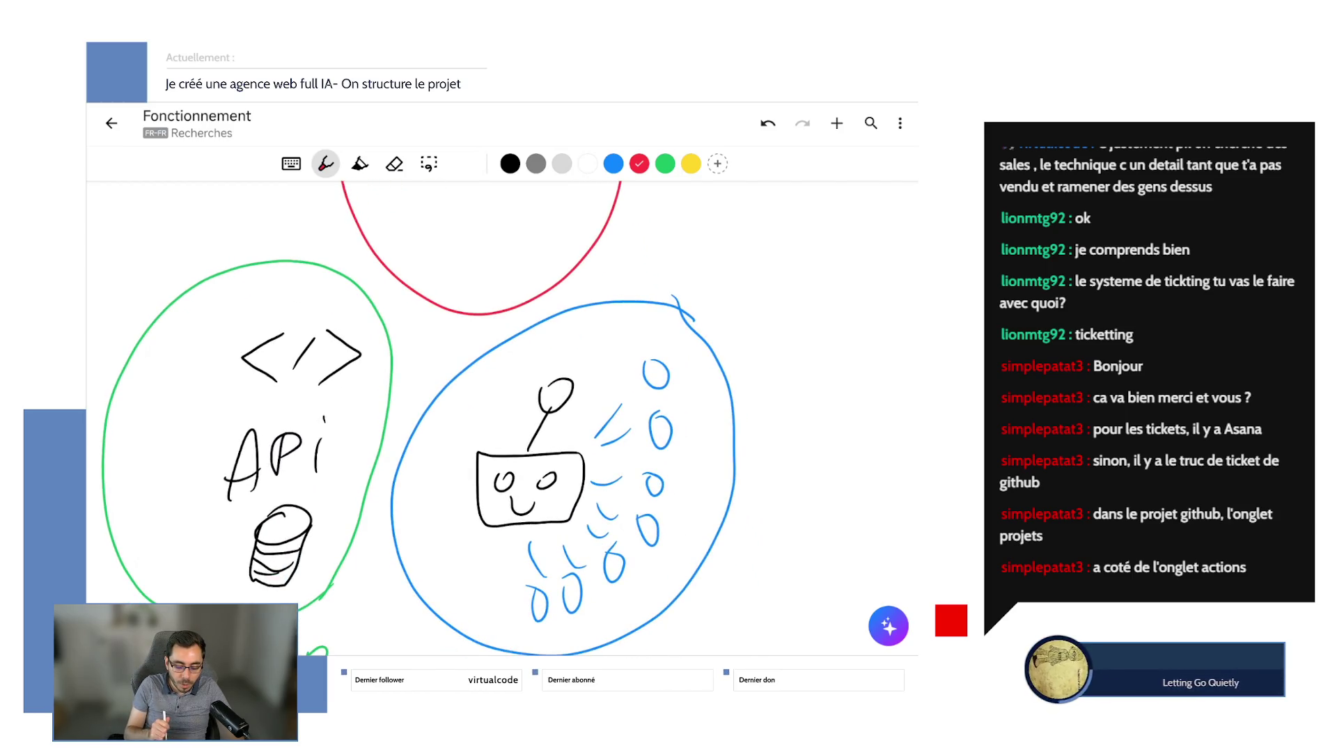
{"action": "mouse_move", "coordinate": [681, 385]}
{"action": "left_mouse_down"}
{"action": "mouse_move", "coordinate": [362, 313]}
{"action": "mouse_move", "coordinate": [313, 599]}
{"action": "mouse_move", "coordinate": [647, 367]}
{"action": "left_mouse_up"}
{"action": "key", "text": "ctrl+z"}
{"action": "mouse_move", "coordinate": [335, 362]}
{"action": "left_mouse_down"}
{"action": "mouse_move", "coordinate": [445, 246]}
{"action": "mouse_move", "coordinate": [453, 286]}
{"action": "left_mouse_up"}
{"action": "key", "text": "ctrl+z"}
{"action": "left_click", "coordinate": [768, 123]}
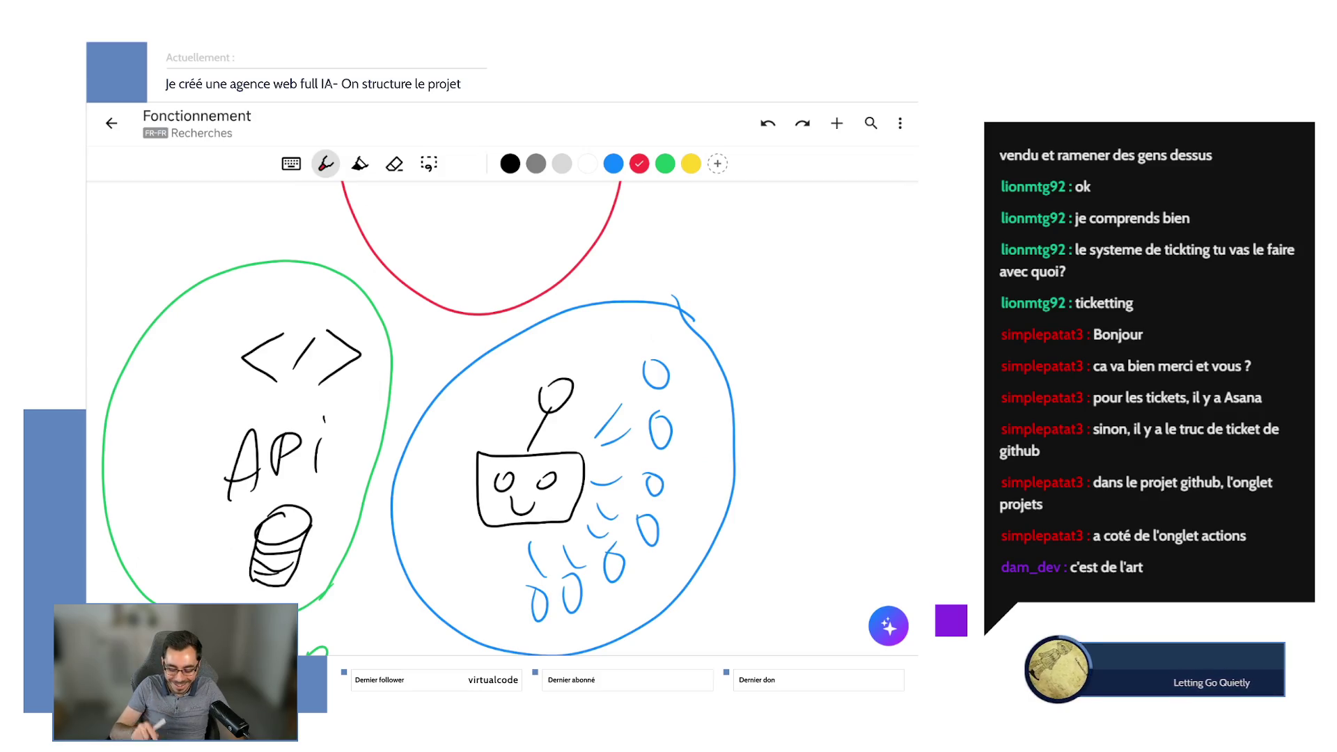
Scroll through the page to review the red circle above the two rings.
{"action": "scroll", "coordinate": [431, 418], "scroll_direction": "up", "scroll_amount": 3}
{"action": "scroll", "coordinate": [460, 418], "scroll_direction": "down", "scroll_amount": 5}
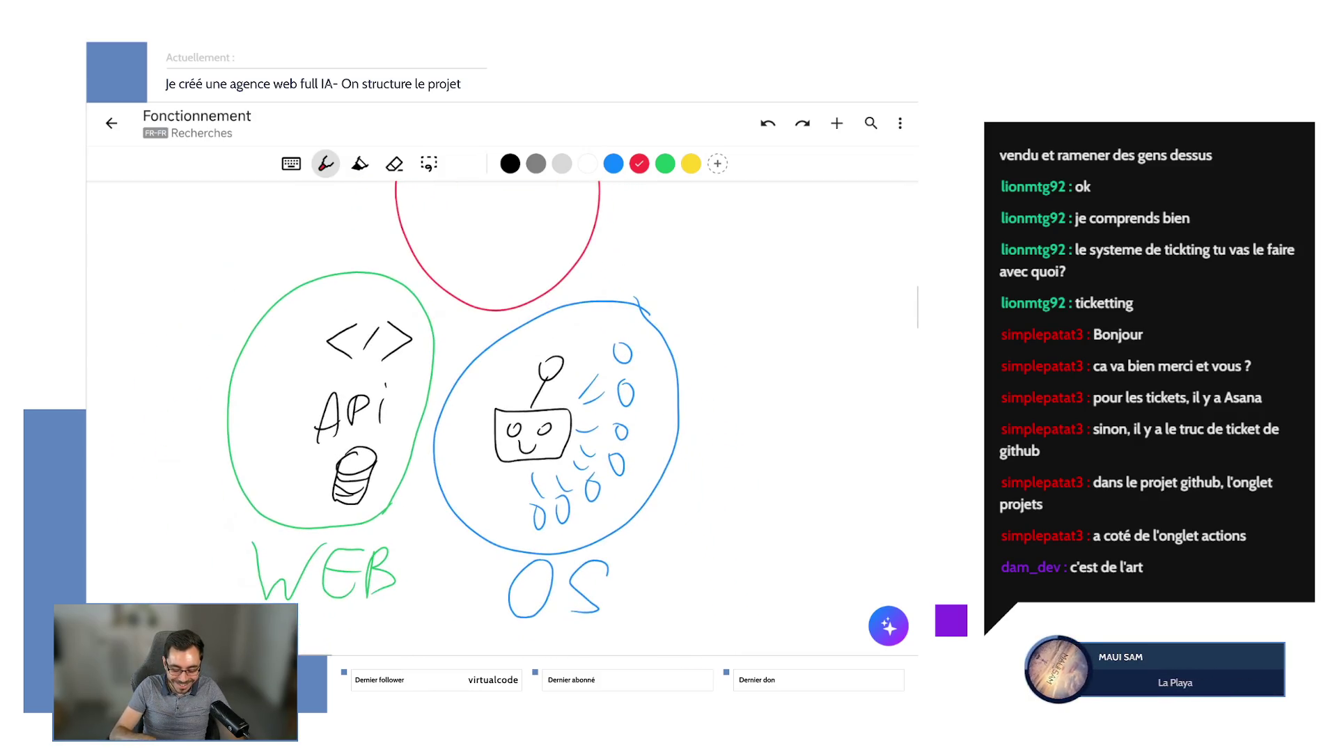
{"action": "scroll", "coordinate": [501, 418], "scroll_direction": "down", "scroll_amount": 10}
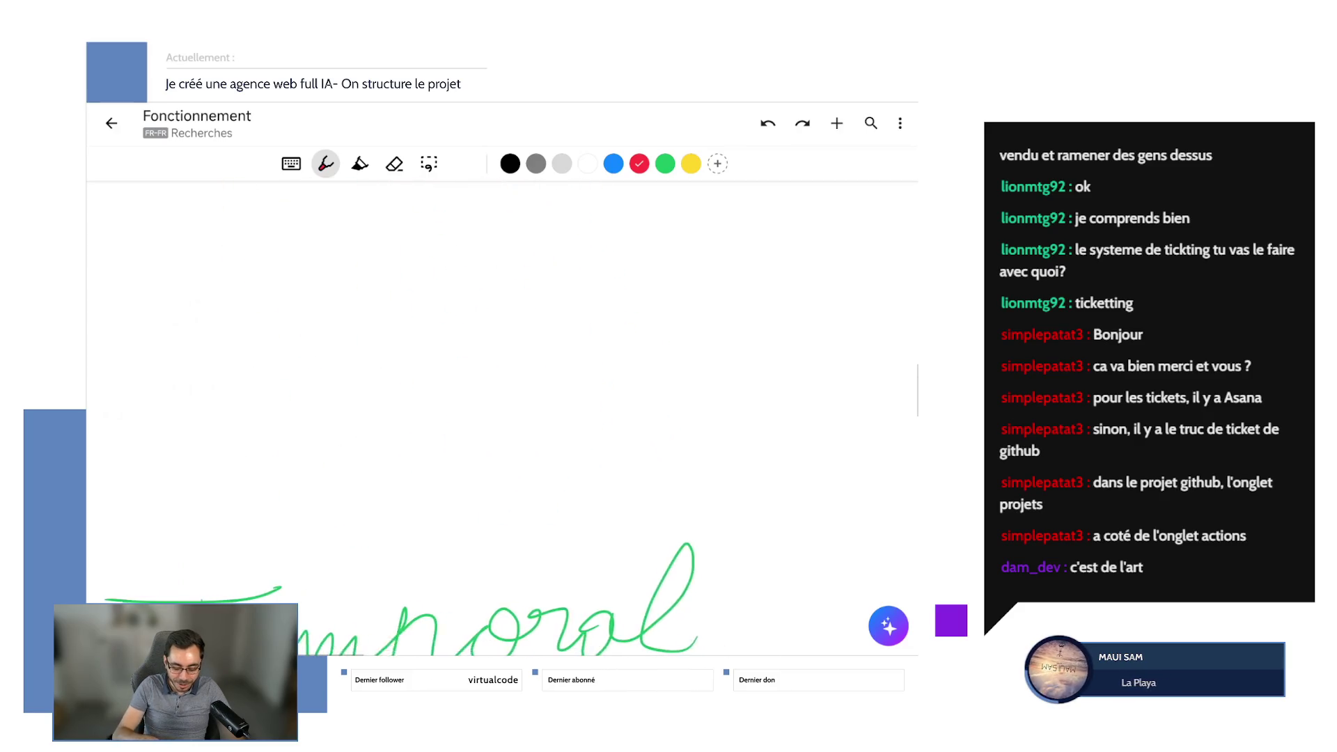
{"action": "scroll", "coordinate": [501, 418], "scroll_direction": "down", "scroll_amount": 10}
{"action": "scroll", "coordinate": [501, 418], "scroll_direction": "up", "scroll_amount": 10}
{"action": "scroll", "coordinate": [501, 417], "scroll_direction": "up", "scroll_amount": 10}
{"action": "scroll", "coordinate": [501, 418], "scroll_direction": "up", "scroll_amount": 3}
{"action": "scroll", "coordinate": [502, 417], "scroll_direction": "up", "scroll_amount": 3}
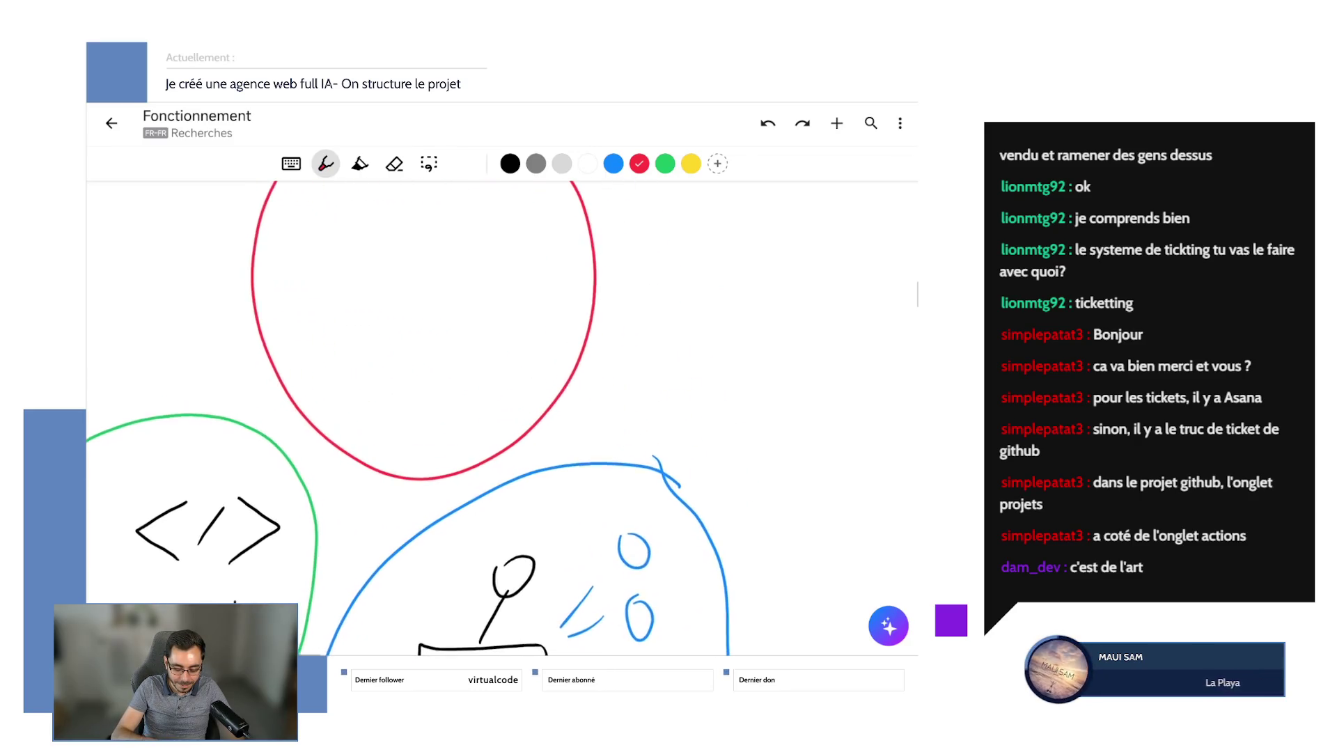
{"action": "scroll", "coordinate": [501, 418], "scroll_direction": "up", "scroll_amount": 2}
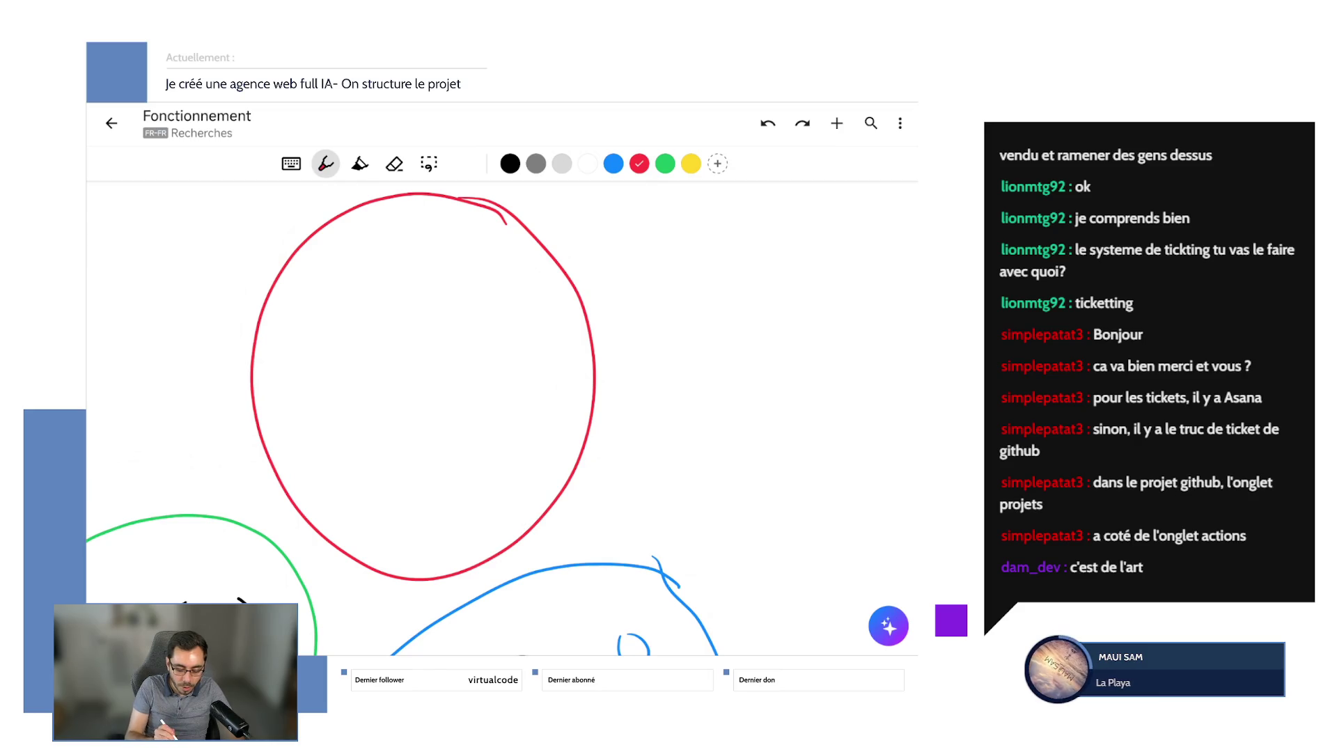
Draw a black page outline with five wavy text lines inside the red circle.
{"action": "mouse_move", "coordinate": [355, 291]}
{"action": "left_mouse_down"}
{"action": "mouse_move", "coordinate": [357, 393]}
{"action": "mouse_move", "coordinate": [461, 418]}
{"action": "mouse_move", "coordinate": [458, 299]}
{"action": "mouse_move", "coordinate": [355, 291]}
{"action": "left_mouse_up"}
{"action": "key", "text": "ctrl+z"}
{"action": "left_click", "coordinate": [510, 163]}
{"action": "left_click_drag", "start_coordinate": [351, 341], "coordinate": [489, 274]}
{"action": "mouse_move", "coordinate": [348, 300]}
{"action": "left_mouse_down"}
{"action": "mouse_move", "coordinate": [498, 357]}
{"action": "mouse_move", "coordinate": [495, 267]}
{"action": "left_mouse_up"}
{"action": "left_click_drag", "start_coordinate": [362, 304], "coordinate": [487, 302]}
{"action": "left_click_drag", "start_coordinate": [370, 332], "coordinate": [490, 325]}
{"action": "left_click_drag", "start_coordinate": [365, 367], "coordinate": [490, 371]}
{"action": "mouse_move", "coordinate": [368, 402]}
{"action": "left_mouse_down"}
{"action": "mouse_move", "coordinate": [456, 384]}
{"action": "mouse_move", "coordinate": [490, 400]}
{"action": "left_mouse_up"}
{"action": "left_click_drag", "start_coordinate": [370, 426], "coordinate": [472, 431]}
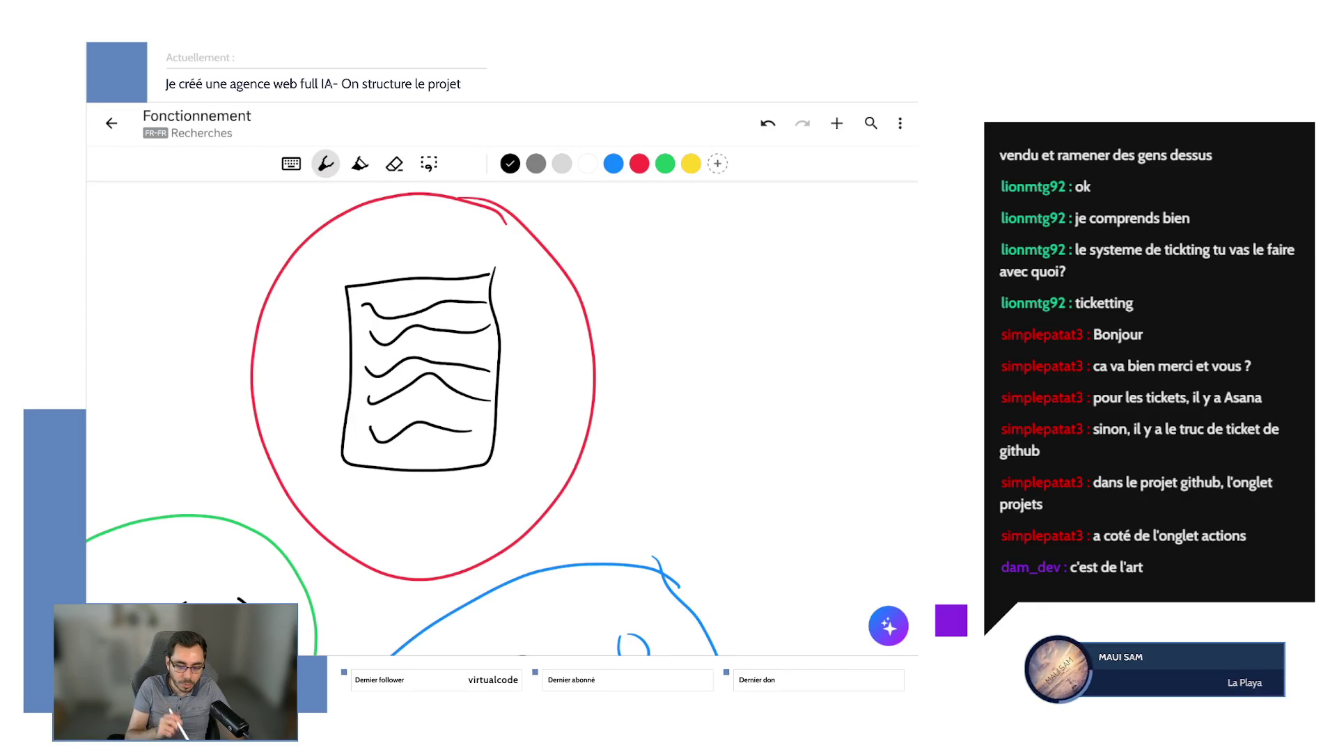
{"action": "scroll", "coordinate": [431, 418], "scroll_direction": "down", "scroll_amount": 5}
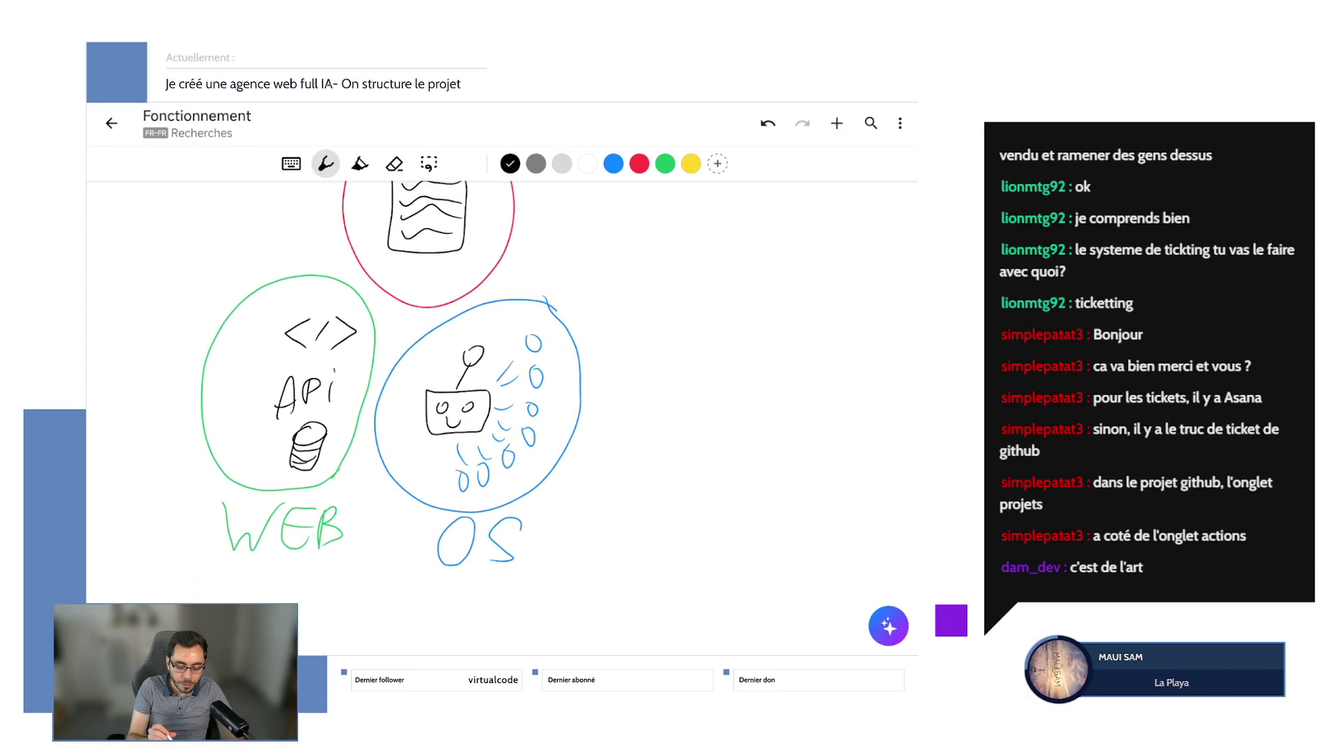
{"action": "left_click_drag", "start_coordinate": [560, 222], "coordinate": [686, 235]}
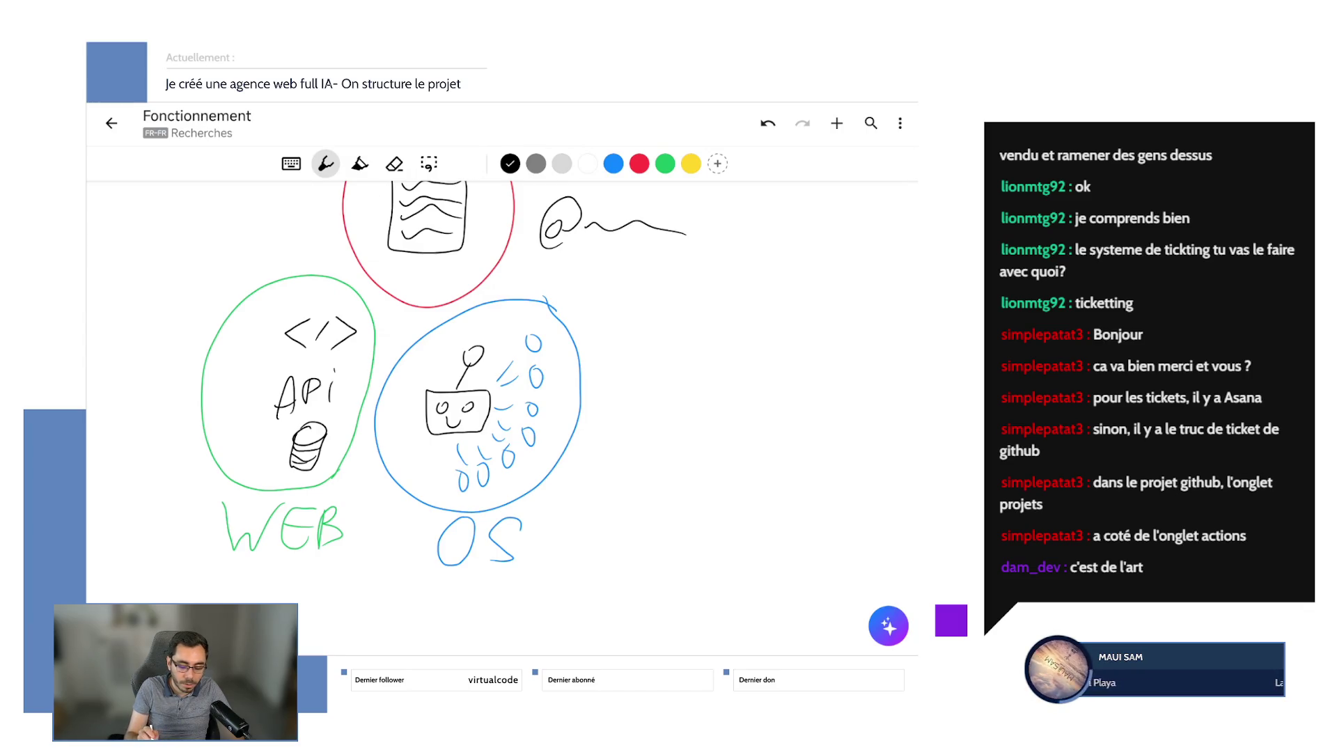
{"action": "left_click", "coordinate": [767, 123]}
{"action": "left_click", "coordinate": [768, 123]}
{"action": "left_click", "coordinate": [767, 123]}
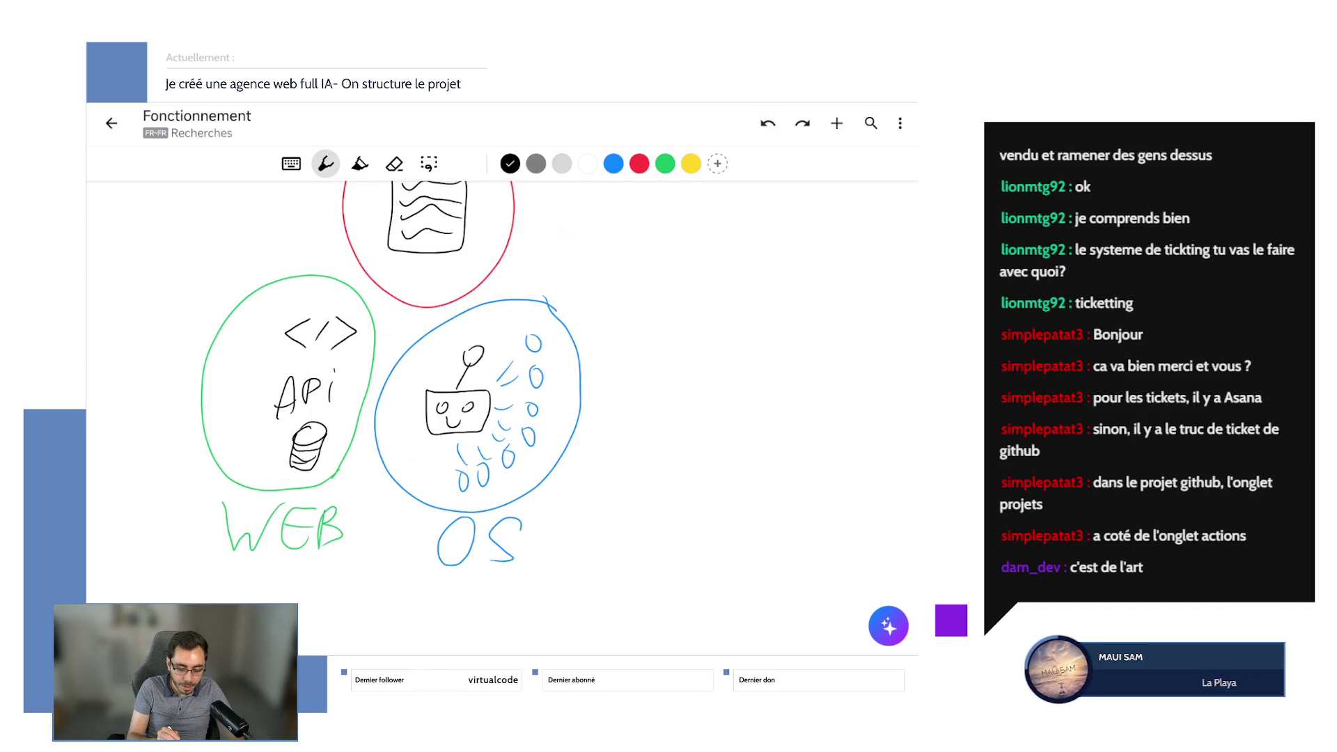
{"action": "mouse_move", "coordinate": [381, 274]}
{"action": "left_mouse_down"}
{"action": "mouse_move", "coordinate": [318, 340]}
{"action": "mouse_move", "coordinate": [388, 282]}
{"action": "left_mouse_up"}
{"action": "mouse_move", "coordinate": [334, 372]}
{"action": "left_mouse_down"}
{"action": "mouse_move", "coordinate": [403, 291]}
{"action": "mouse_move", "coordinate": [407, 302]}
{"action": "left_mouse_up"}
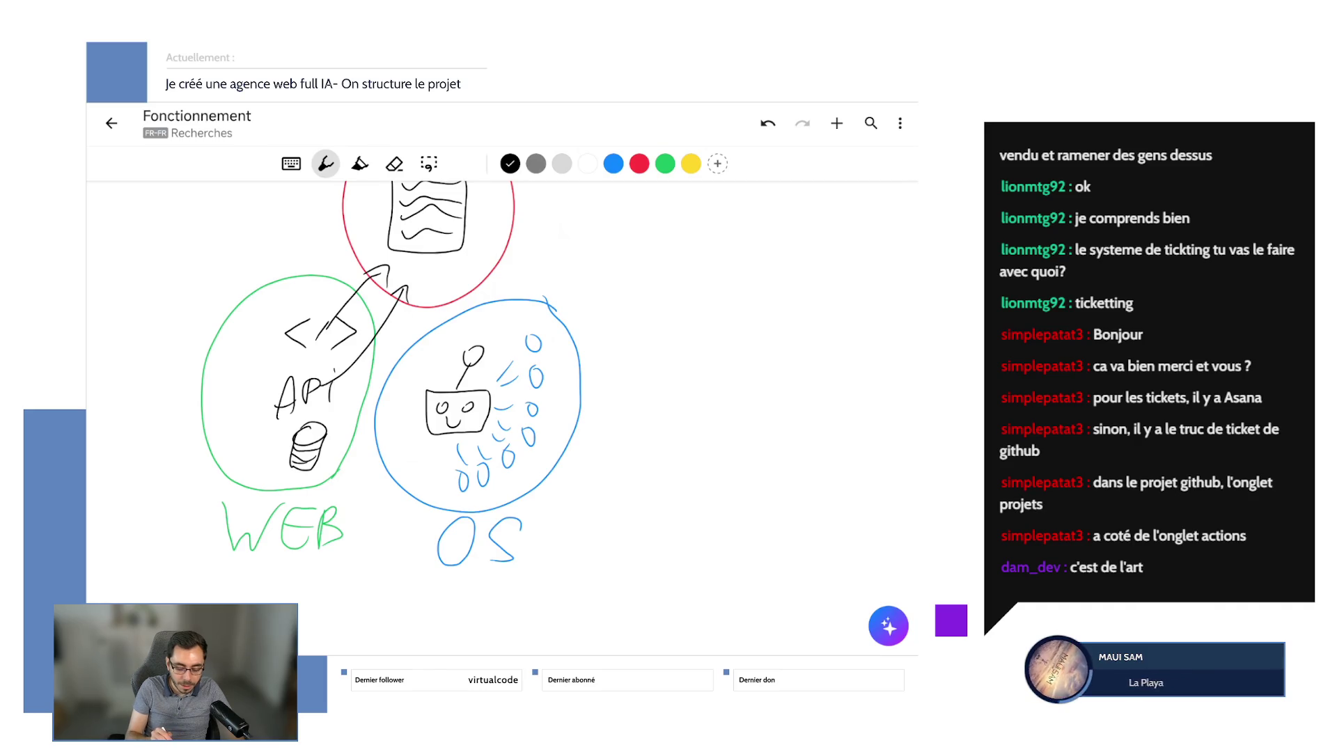
{"action": "left_click_drag", "start_coordinate": [534, 341], "coordinate": [507, 252]}
{"action": "mouse_move", "coordinate": [540, 369]}
{"action": "left_mouse_down"}
{"action": "mouse_move", "coordinate": [561, 306]}
{"action": "mouse_move", "coordinate": [525, 252]}
{"action": "left_mouse_up"}
{"action": "left_click_drag", "start_coordinate": [535, 410], "coordinate": [543, 259]}
{"action": "mouse_move", "coordinate": [535, 437]}
{"action": "left_mouse_down"}
{"action": "mouse_move", "coordinate": [550, 426]}
{"action": "mouse_move", "coordinate": [547, 259]}
{"action": "left_mouse_up"}
{"action": "mouse_move", "coordinate": [520, 305]}
{"action": "left_mouse_down"}
{"action": "mouse_move", "coordinate": [527, 242]}
{"action": "mouse_move", "coordinate": [610, 260]}
{"action": "left_mouse_up"}
{"action": "left_click", "coordinate": [767, 123]}
{"action": "left_click", "coordinate": [767, 123]}
{"action": "left_click", "coordinate": [768, 123]}
{"action": "left_click", "coordinate": [767, 123]}
{"action": "left_click", "coordinate": [767, 123]}
{"action": "left_click", "coordinate": [767, 123]}
{"action": "left_click", "coordinate": [767, 124]}
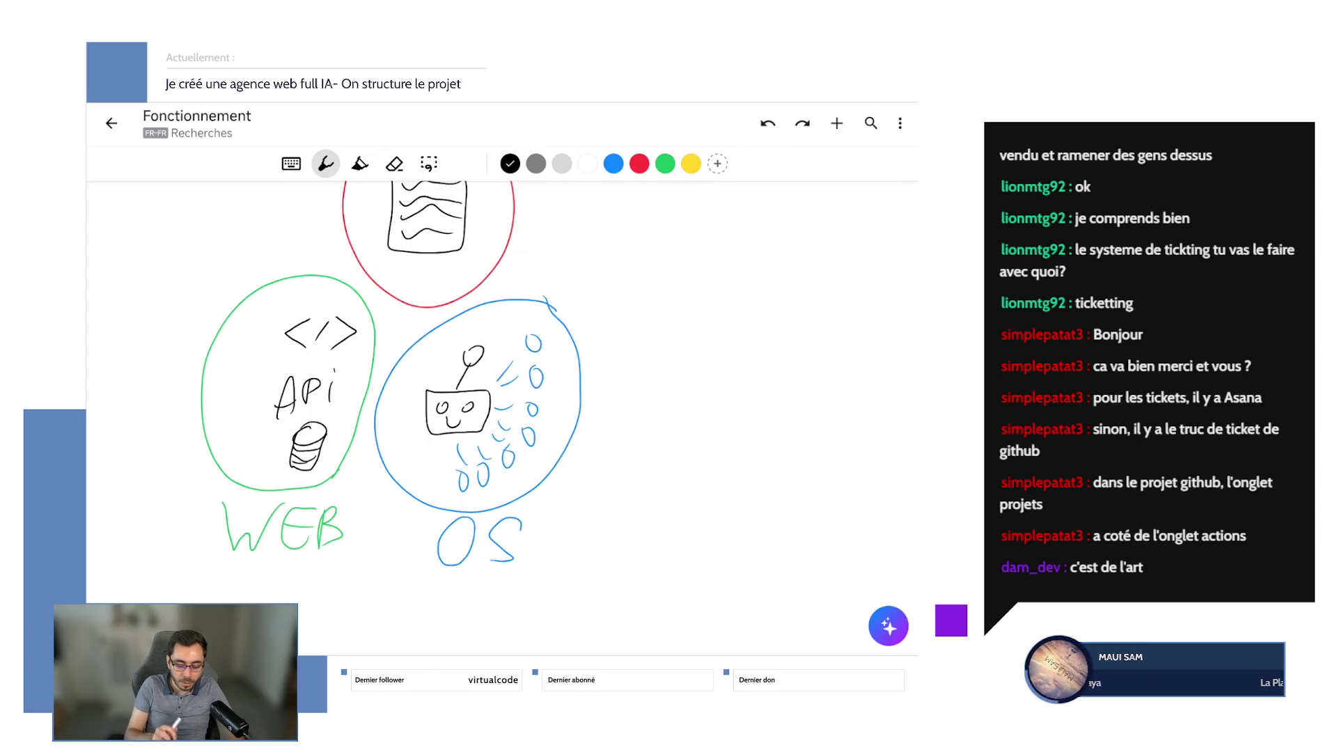
{"action": "mouse_move", "coordinate": [478, 405]}
{"action": "left_mouse_down"}
{"action": "mouse_move", "coordinate": [516, 441]}
{"action": "mouse_move", "coordinate": [554, 435]}
{"action": "left_mouse_up"}
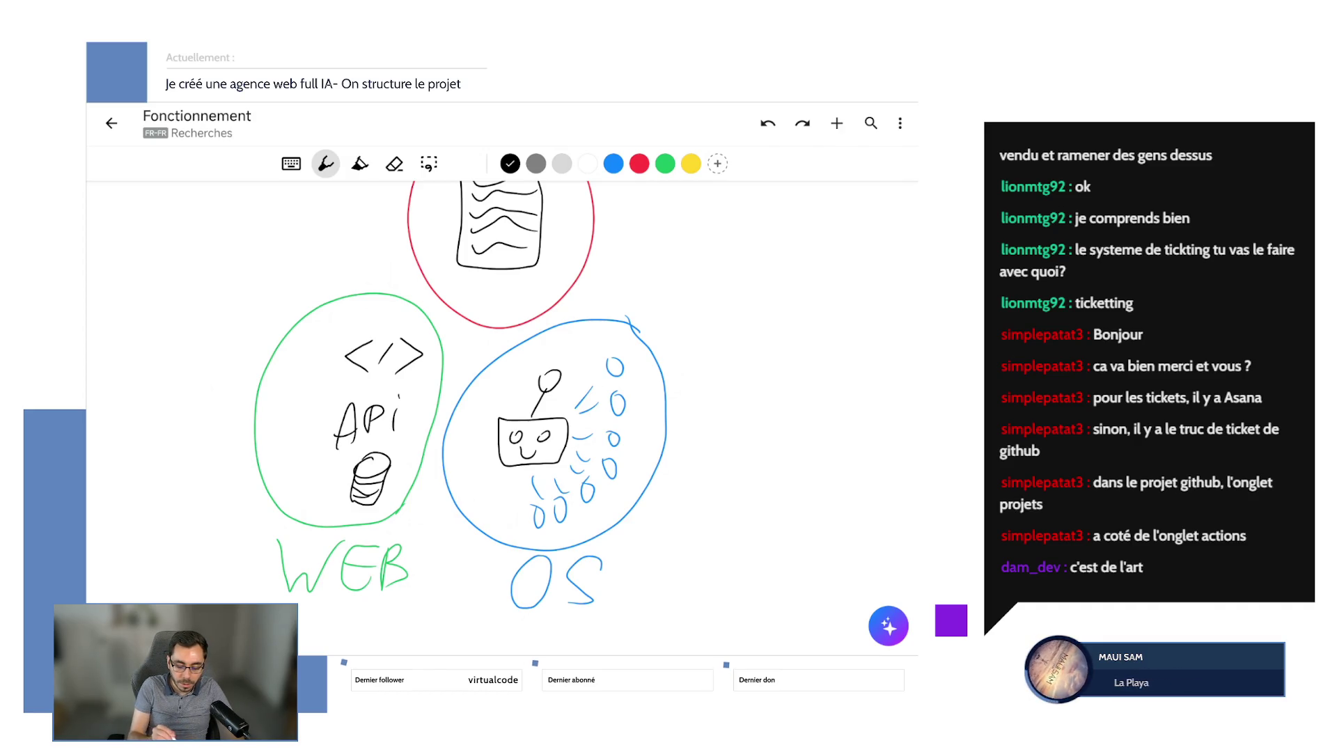
Draw one big yellow circle spanning the document, WEB and OS circles, discarding trial yellow loops.
{"action": "left_click", "coordinate": [394, 163]}
{"action": "left_click", "coordinate": [690, 164]}
{"action": "mouse_move", "coordinate": [357, 342]}
{"action": "left_mouse_down"}
{"action": "mouse_move", "coordinate": [395, 327]}
{"action": "mouse_move", "coordinate": [356, 344]}
{"action": "left_mouse_up"}
{"action": "left_click_drag", "start_coordinate": [395, 396], "coordinate": [400, 417]}
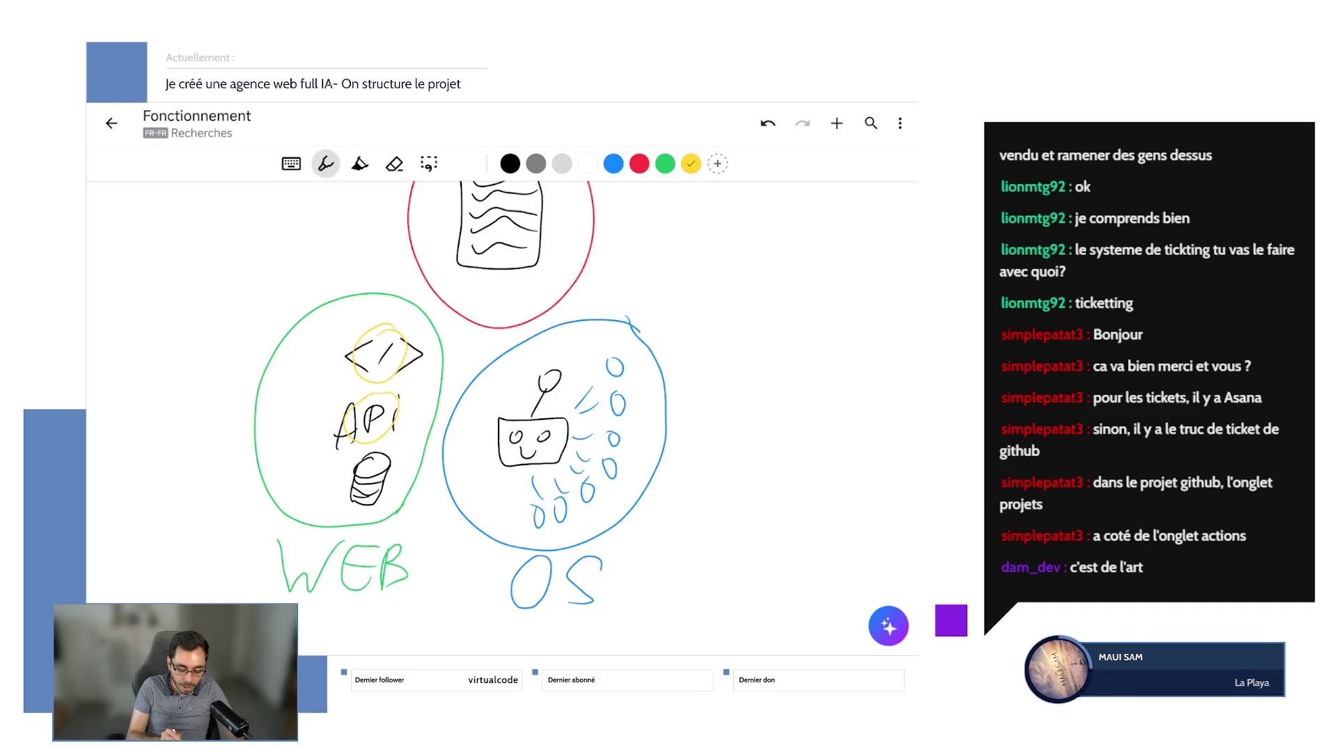
{"action": "mouse_move", "coordinate": [616, 356]}
{"action": "left_mouse_down"}
{"action": "mouse_move", "coordinate": [621, 481]}
{"action": "mouse_move", "coordinate": [586, 503]}
{"action": "left_mouse_up"}
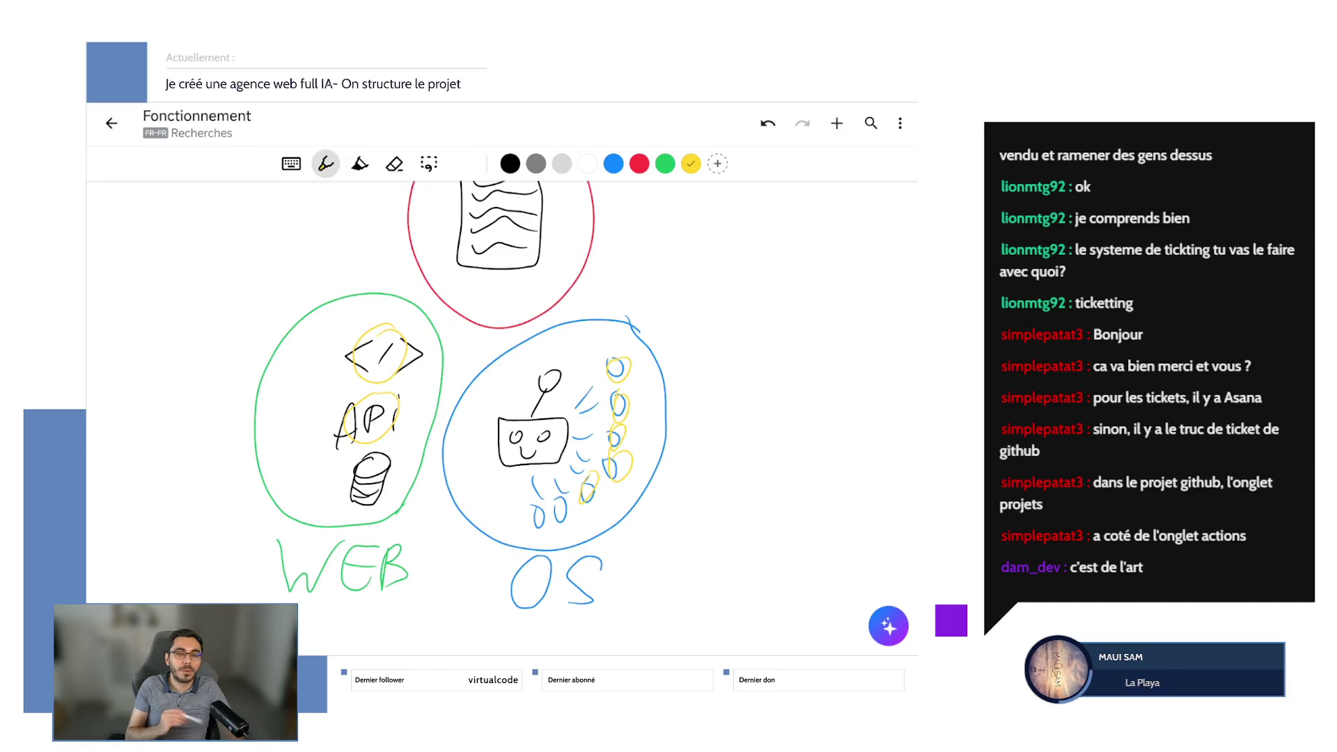
{"action": "left_click", "coordinate": [767, 123]}
{"action": "left_click", "coordinate": [767, 124]}
{"action": "left_click", "coordinate": [767, 123]}
{"action": "left_click", "coordinate": [767, 123]}
{"action": "left_click", "coordinate": [768, 123]}
{"action": "left_click", "coordinate": [767, 123]}
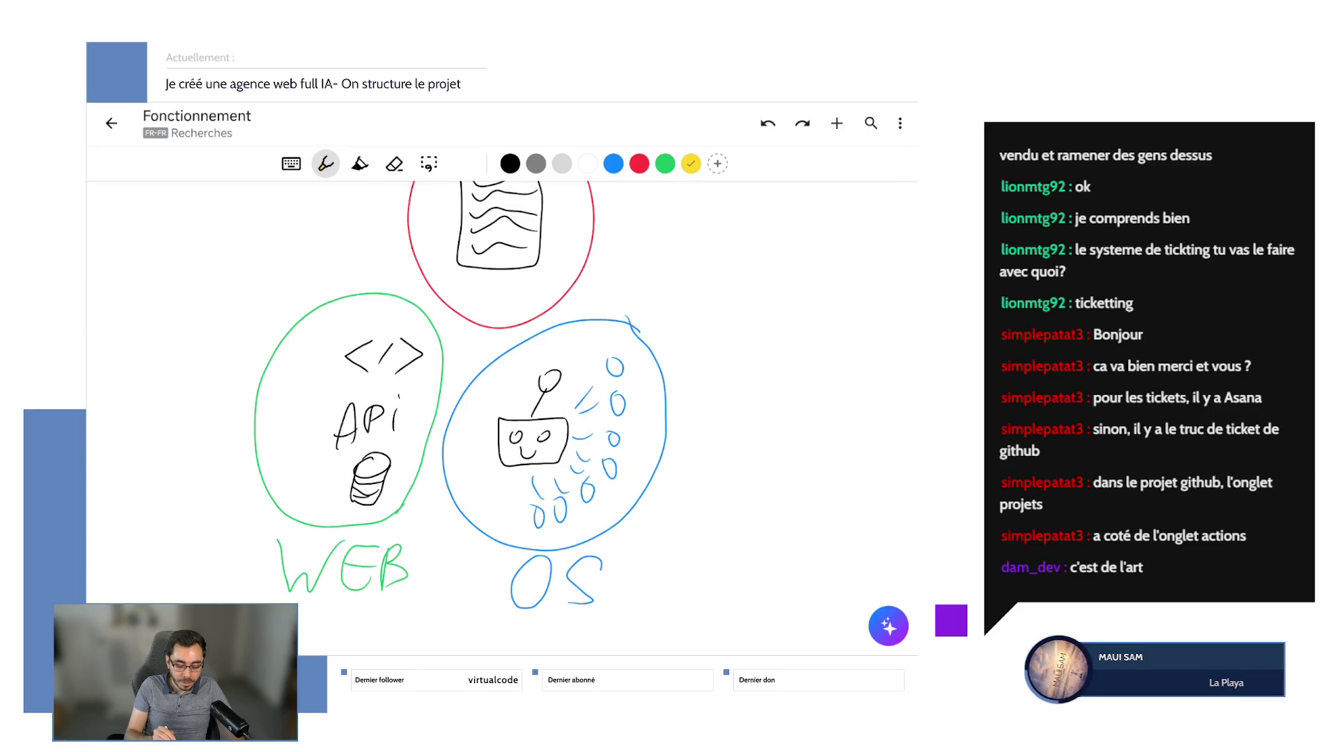
{"action": "mouse_move", "coordinate": [539, 198]}
{"action": "left_mouse_down"}
{"action": "mouse_move", "coordinate": [543, 461]}
{"action": "mouse_move", "coordinate": [487, 194]}
{"action": "left_mouse_up"}
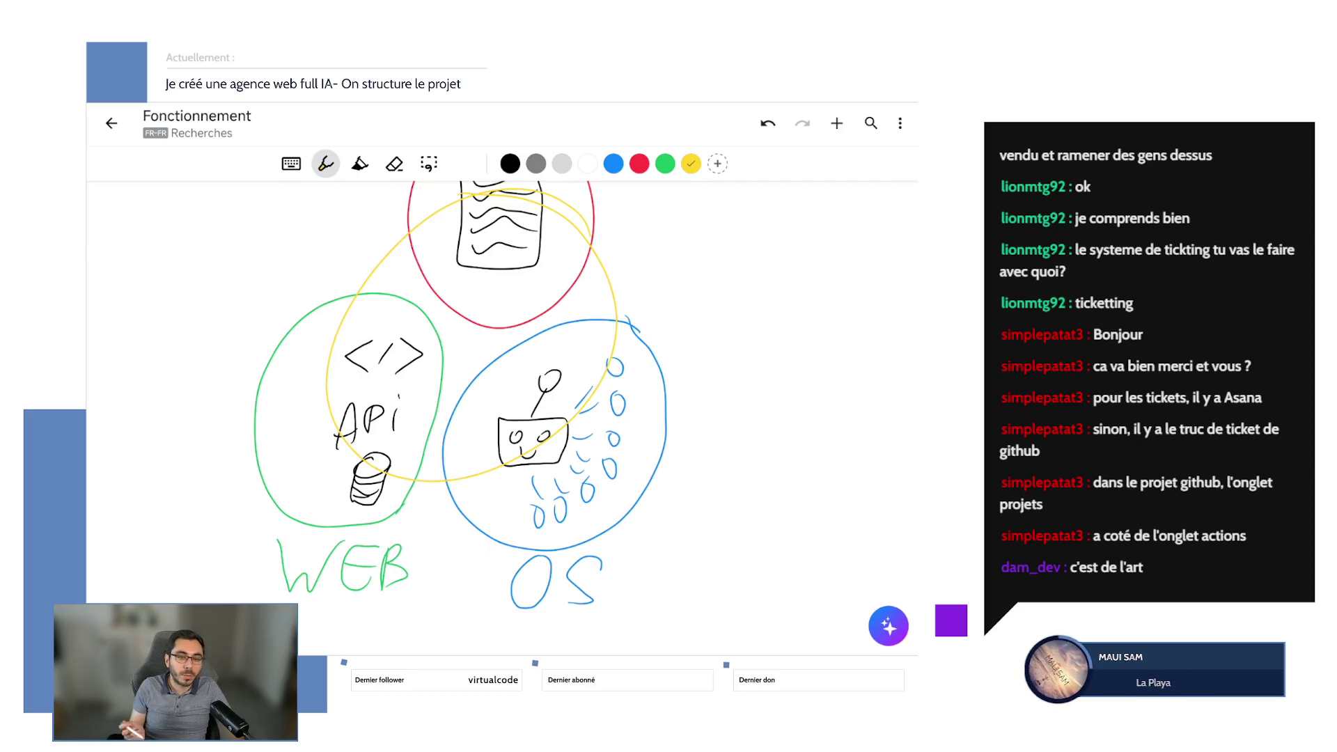
Remove the big yellow circle and the trial yellow links to WEB, OS and the robot.
{"action": "key", "text": "ctrl+z"}
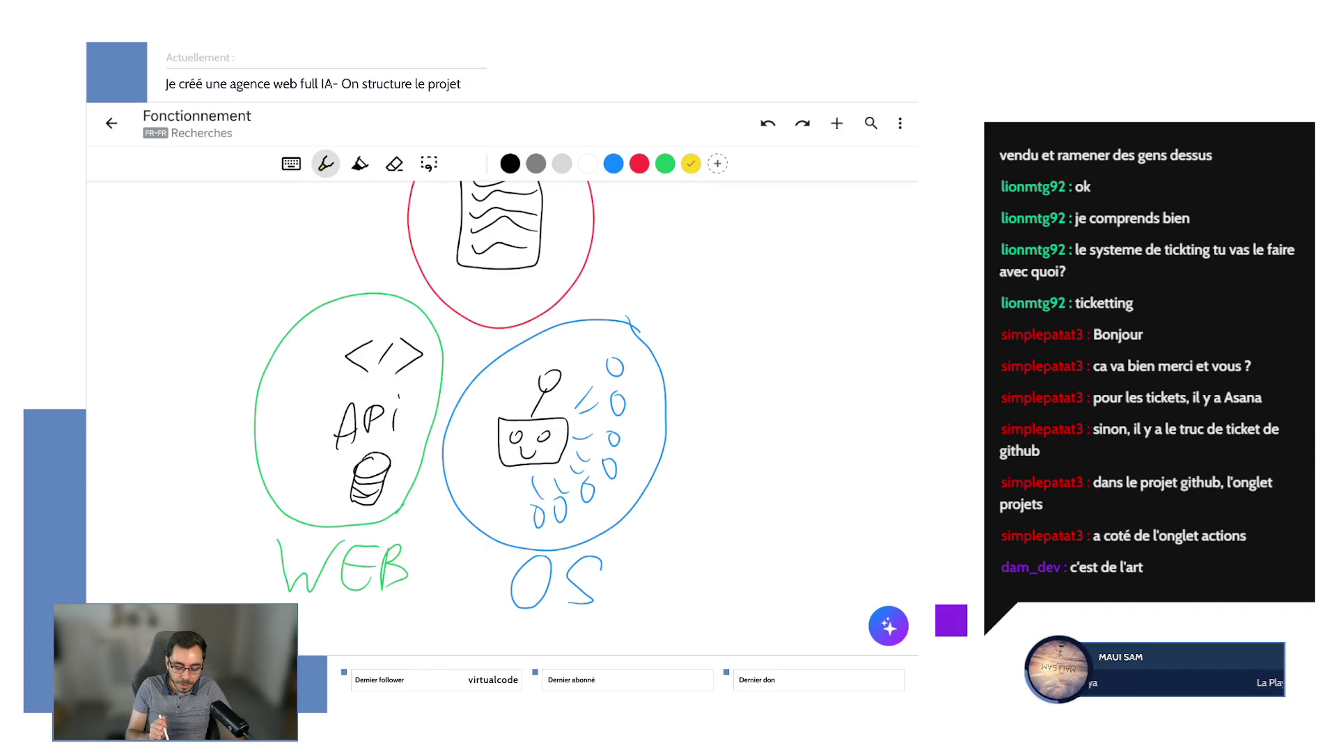
{"action": "mouse_move", "coordinate": [475, 230]}
{"action": "left_mouse_down"}
{"action": "mouse_move", "coordinate": [352, 364]}
{"action": "mouse_move", "coordinate": [374, 360]}
{"action": "left_mouse_up"}
{"action": "mouse_move", "coordinate": [480, 244]}
{"action": "left_mouse_down"}
{"action": "mouse_move", "coordinate": [546, 352]}
{"action": "mouse_move", "coordinate": [527, 351]}
{"action": "left_mouse_up"}
{"action": "mouse_move", "coordinate": [522, 421]}
{"action": "left_mouse_down"}
{"action": "mouse_move", "coordinate": [390, 356]}
{"action": "mouse_move", "coordinate": [416, 407]}
{"action": "left_mouse_up"}
{"action": "left_click", "coordinate": [768, 123]}
{"action": "left_click", "coordinate": [767, 123]}
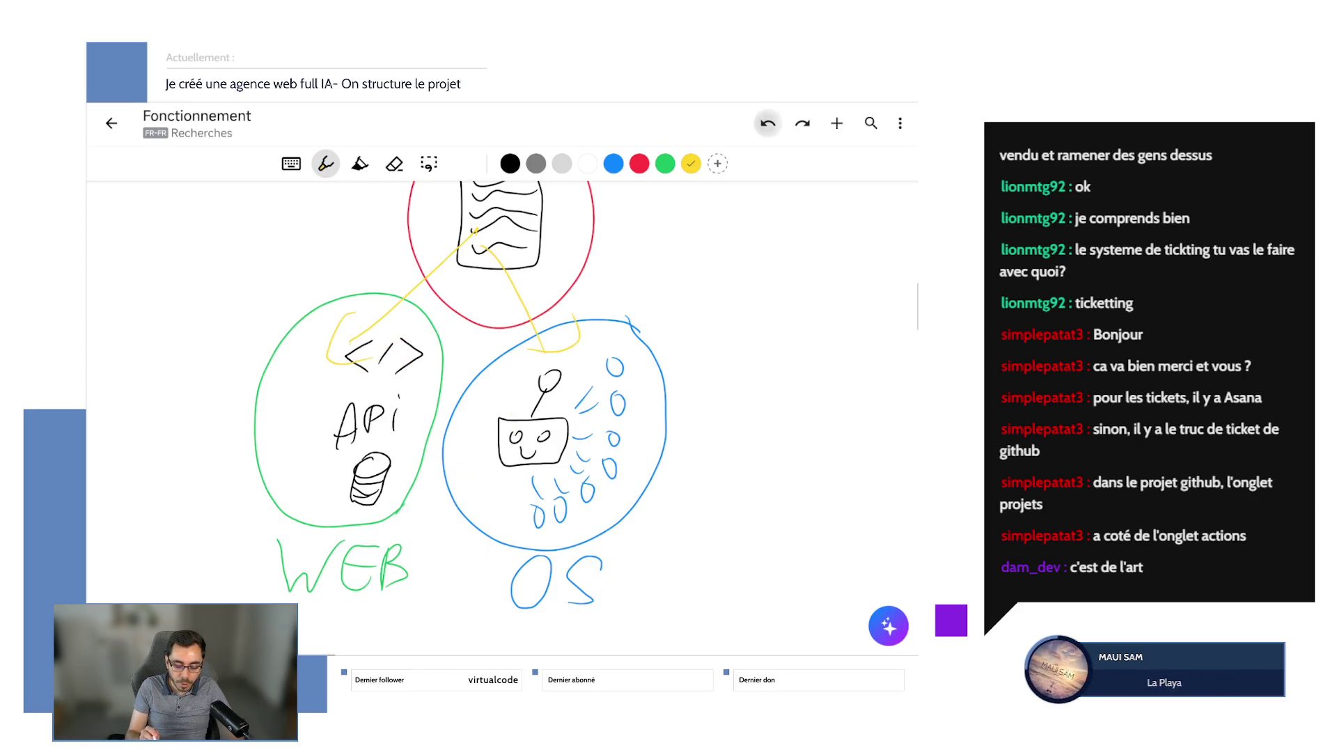
{"action": "left_click", "coordinate": [767, 123]}
{"action": "left_click", "coordinate": [767, 124]}
{"action": "left_click", "coordinate": [767, 123]}
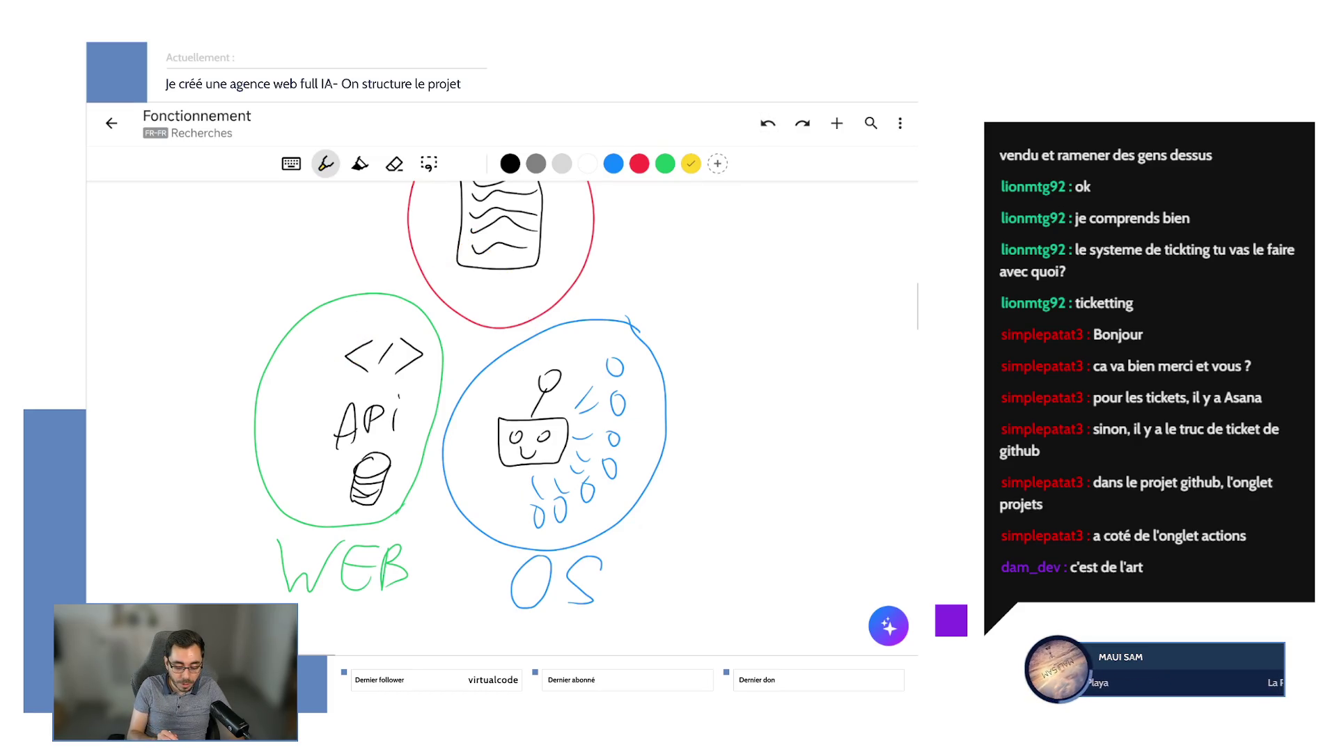
Try a yellow database ring, links and a cross over the document, then undo all of them.
{"action": "mouse_move", "coordinate": [391, 451]}
{"action": "left_mouse_down"}
{"action": "mouse_move", "coordinate": [335, 456]}
{"action": "mouse_move", "coordinate": [401, 454]}
{"action": "left_mouse_up"}
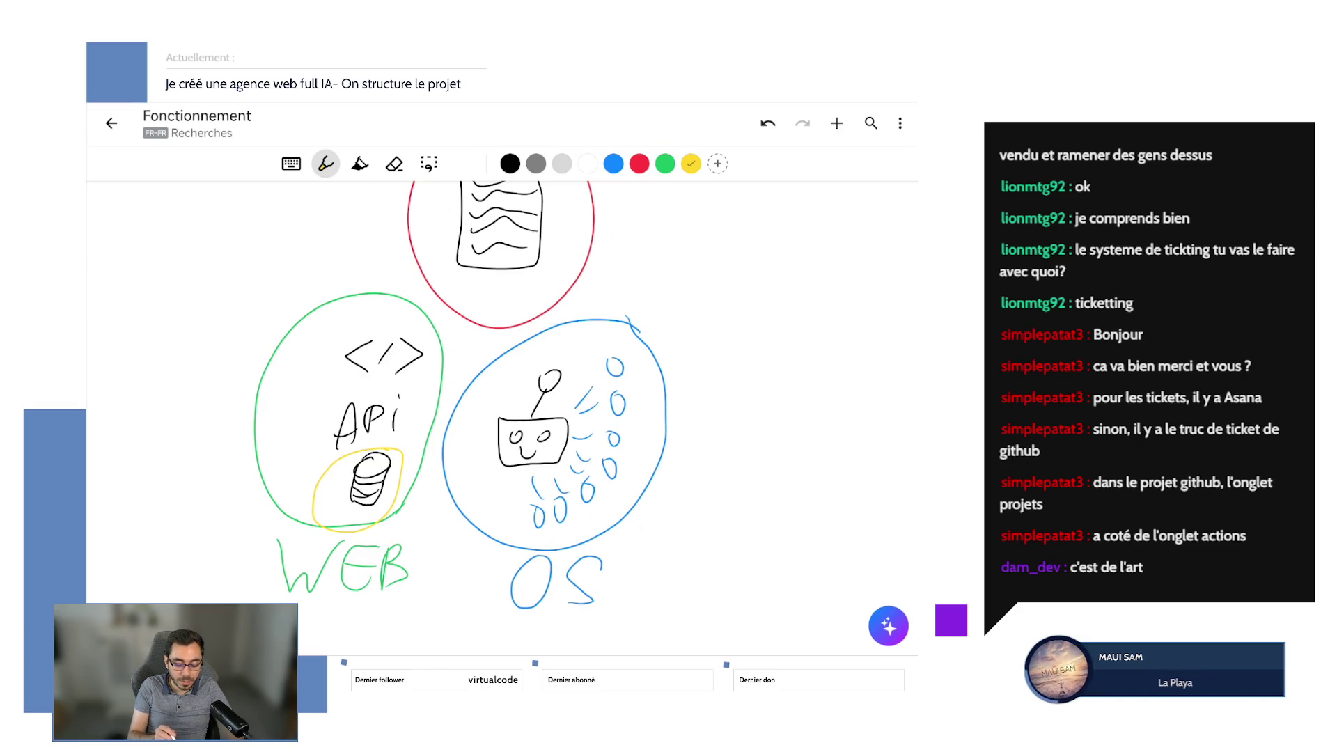
{"action": "mouse_move", "coordinate": [458, 248]}
{"action": "left_mouse_down"}
{"action": "mouse_move", "coordinate": [348, 317]}
{"action": "mouse_move", "coordinate": [363, 314]}
{"action": "mouse_move", "coordinate": [327, 317]}
{"action": "left_mouse_up"}
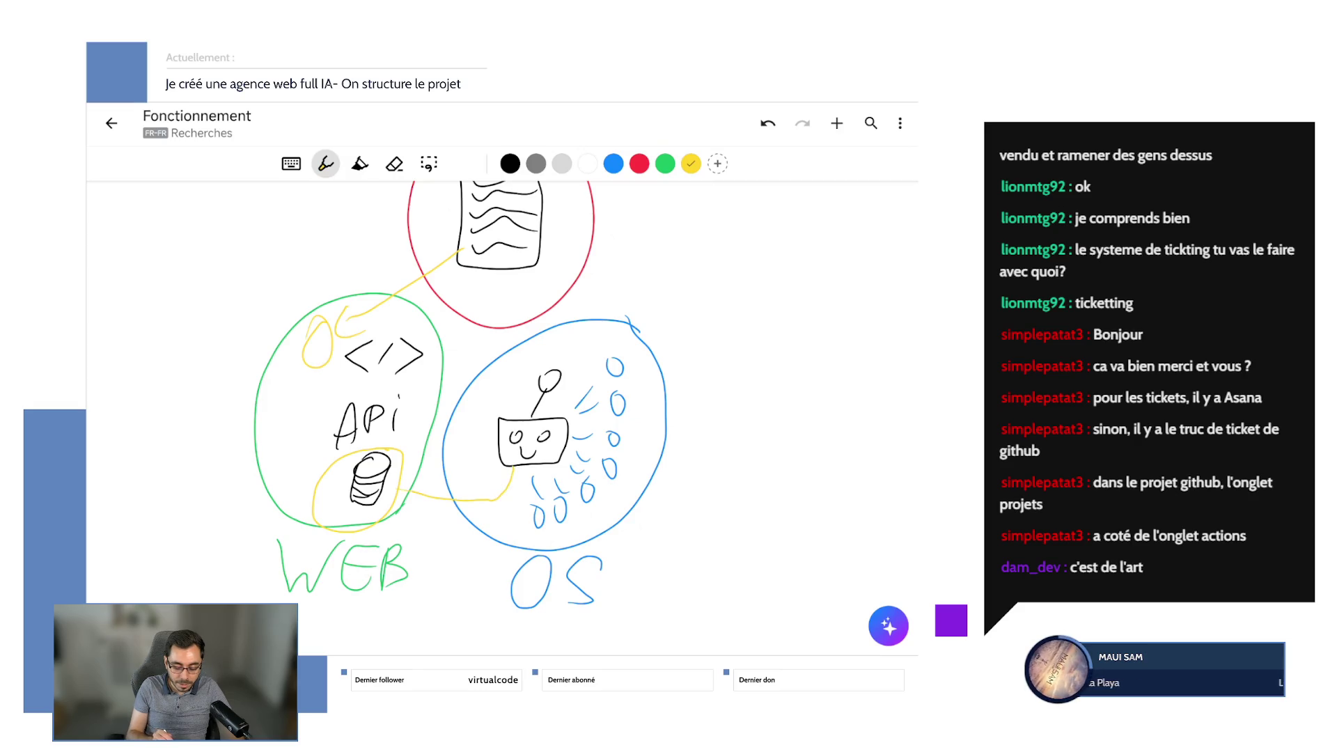
{"action": "mouse_move", "coordinate": [498, 419]}
{"action": "left_mouse_down"}
{"action": "mouse_move", "coordinate": [507, 383]}
{"action": "mouse_move", "coordinate": [348, 317]}
{"action": "mouse_move", "coordinate": [339, 327]}
{"action": "left_mouse_up"}
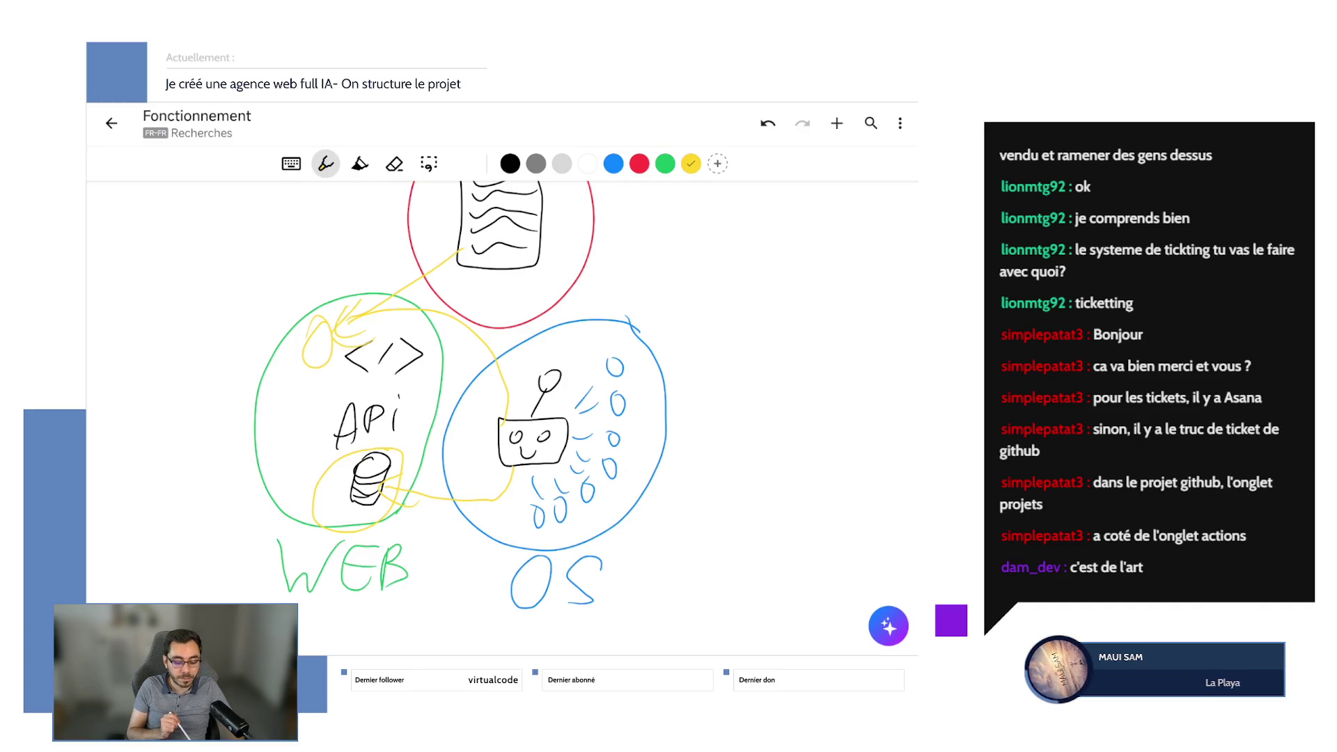
{"action": "left_click_drag", "start_coordinate": [445, 191], "coordinate": [542, 289]}
{"action": "left_click_drag", "start_coordinate": [442, 280], "coordinate": [560, 202]}
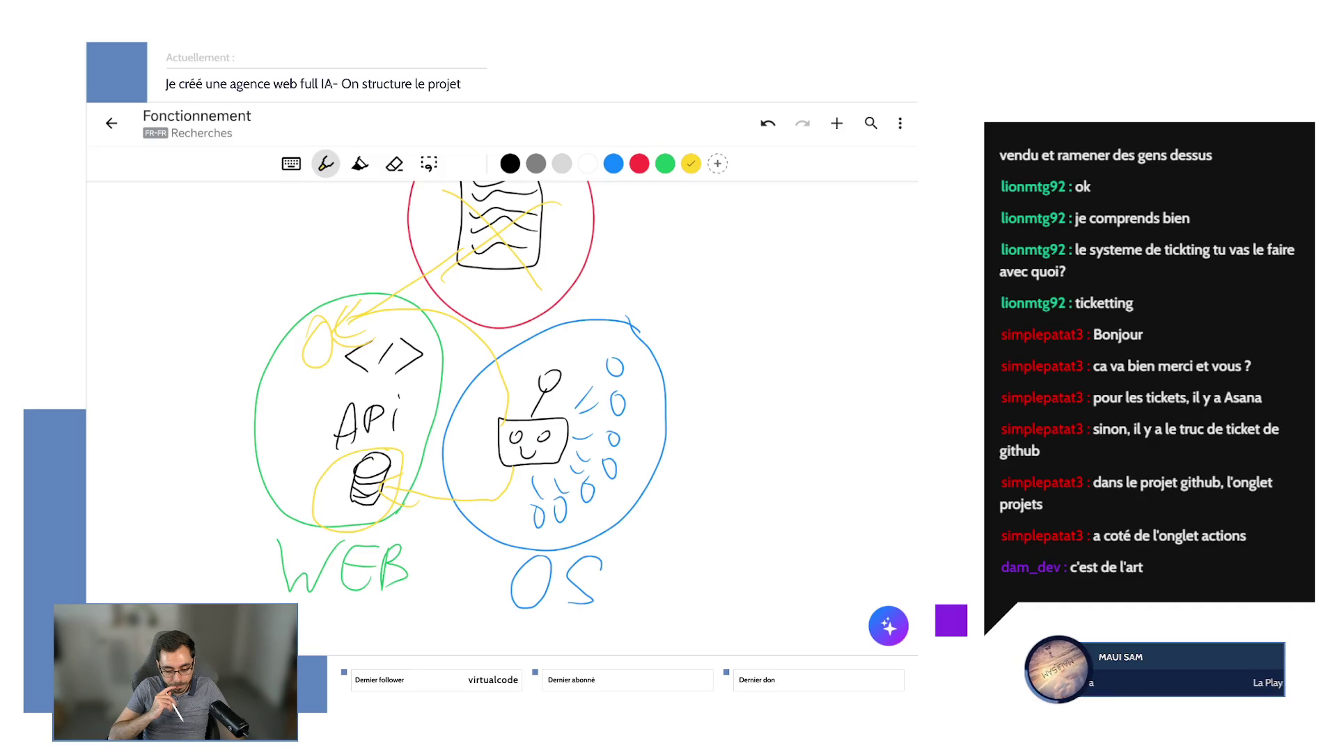
{"action": "mouse_move", "coordinate": [446, 323]}
{"action": "left_mouse_down"}
{"action": "mouse_move", "coordinate": [613, 365]}
{"action": "mouse_move", "coordinate": [617, 460]}
{"action": "left_mouse_up"}
{"action": "left_click", "coordinate": [768, 124]}
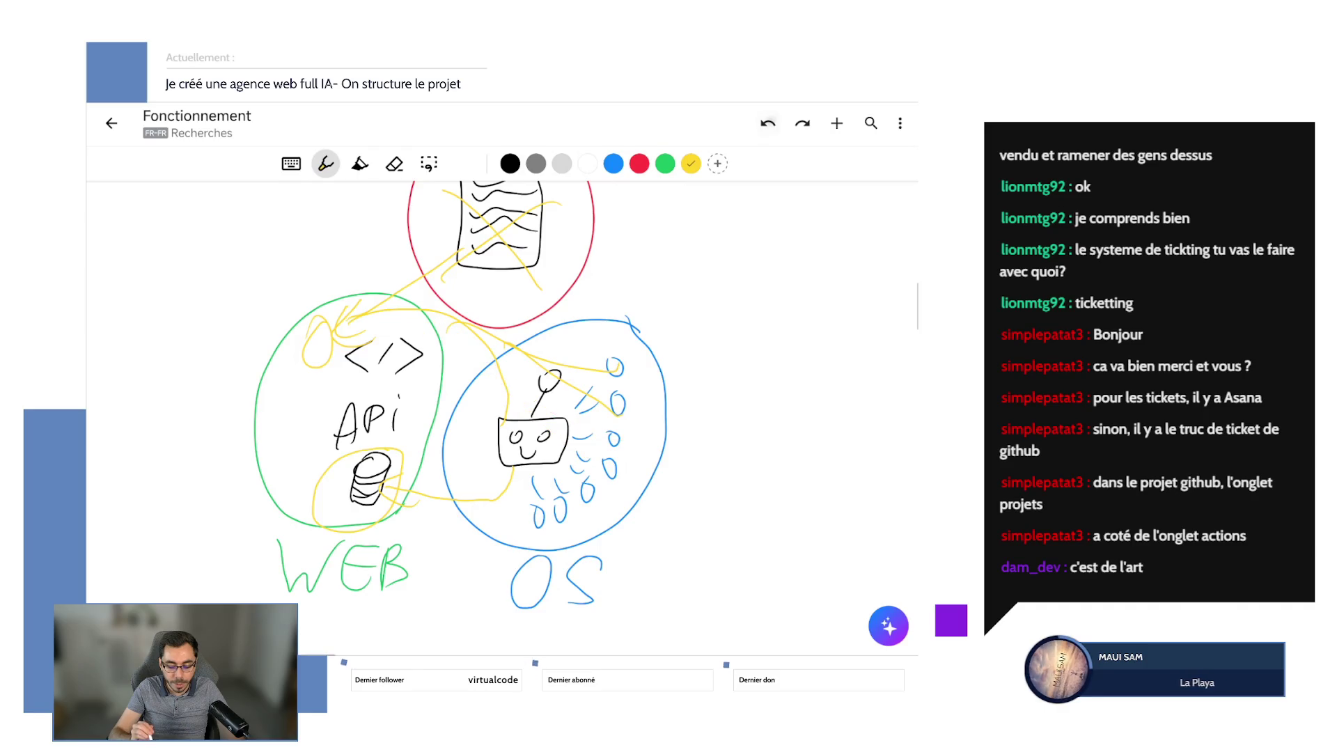
{"action": "left_click", "coordinate": [767, 123]}
{"action": "left_click", "coordinate": [768, 123]}
{"action": "left_click", "coordinate": [767, 123]}
{"action": "left_click", "coordinate": [767, 123]}
{"action": "left_click", "coordinate": [767, 123]}
{"action": "left_click", "coordinate": [767, 123]}
{"action": "left_click", "coordinate": [767, 123]}
{"action": "left_click", "coordinate": [767, 123]}
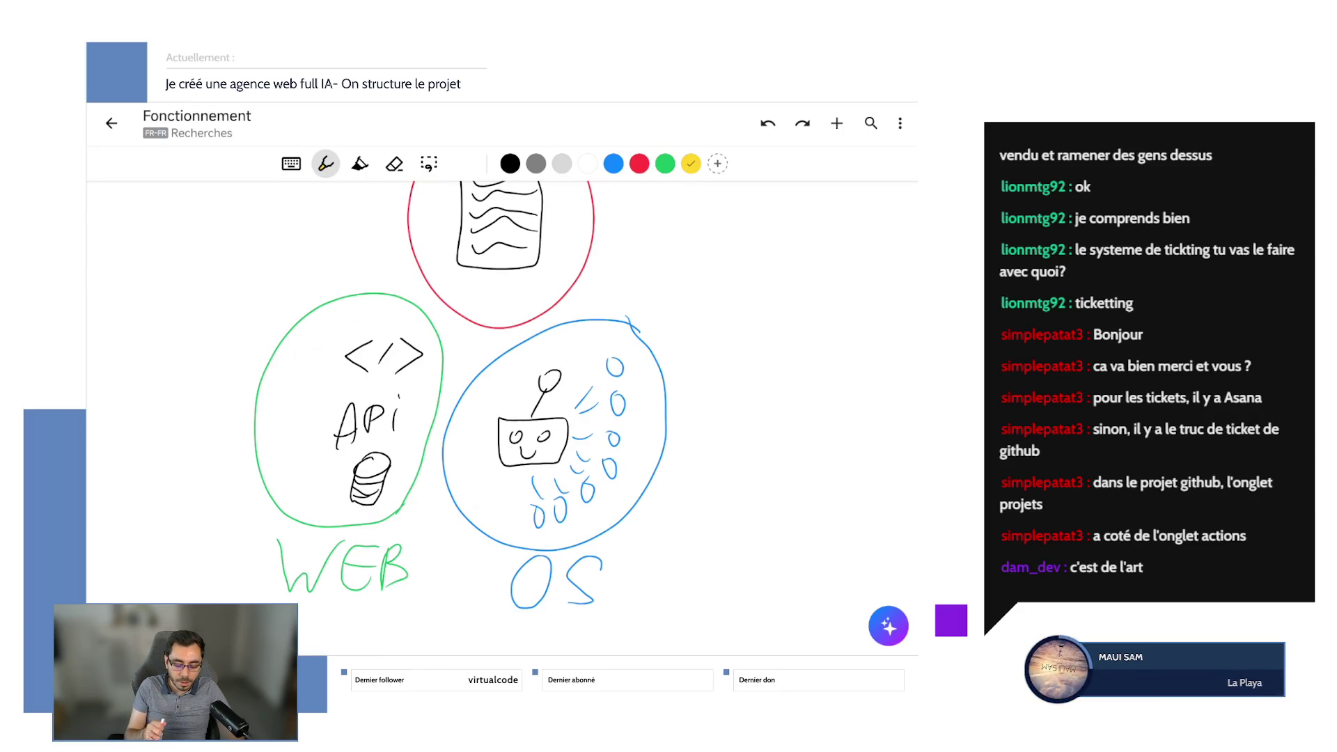
Remove the document's four wavy lines, its outline and the red circle.
{"action": "scroll", "coordinate": [501, 417], "scroll_direction": "up", "scroll_amount": 3}
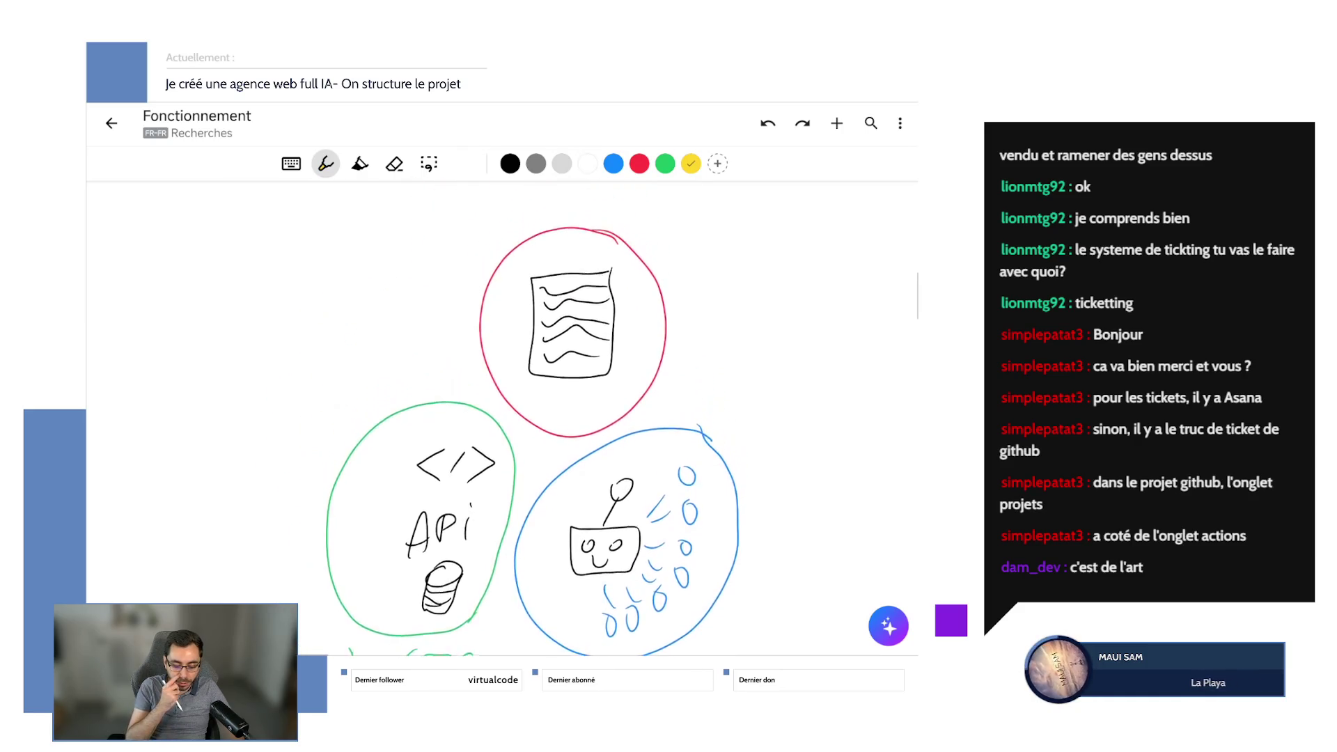
{"action": "scroll", "coordinate": [502, 417], "scroll_direction": "down", "scroll_amount": 3}
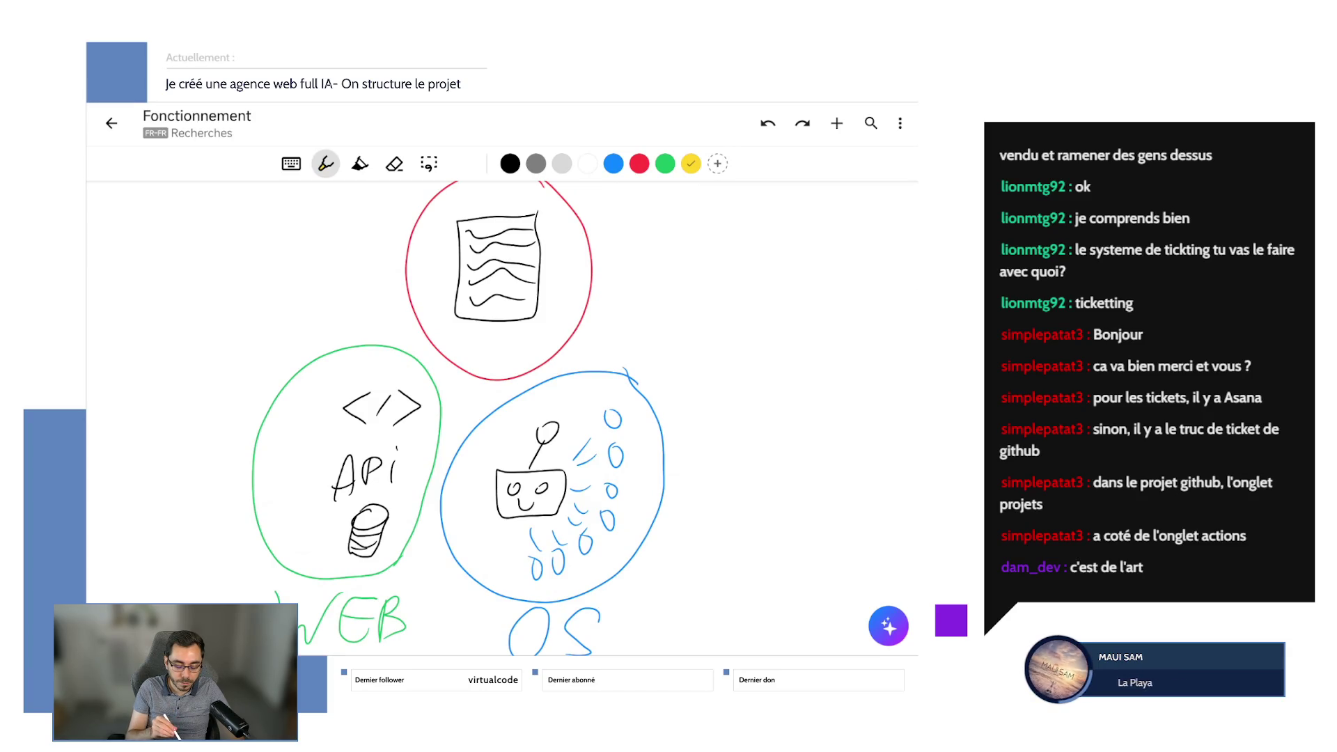
{"action": "left_click", "coordinate": [768, 123]}
{"action": "left_click", "coordinate": [768, 123]}
{"action": "left_click", "coordinate": [768, 123]}
{"action": "left_click", "coordinate": [767, 123]}
{"action": "left_click", "coordinate": [767, 124]}
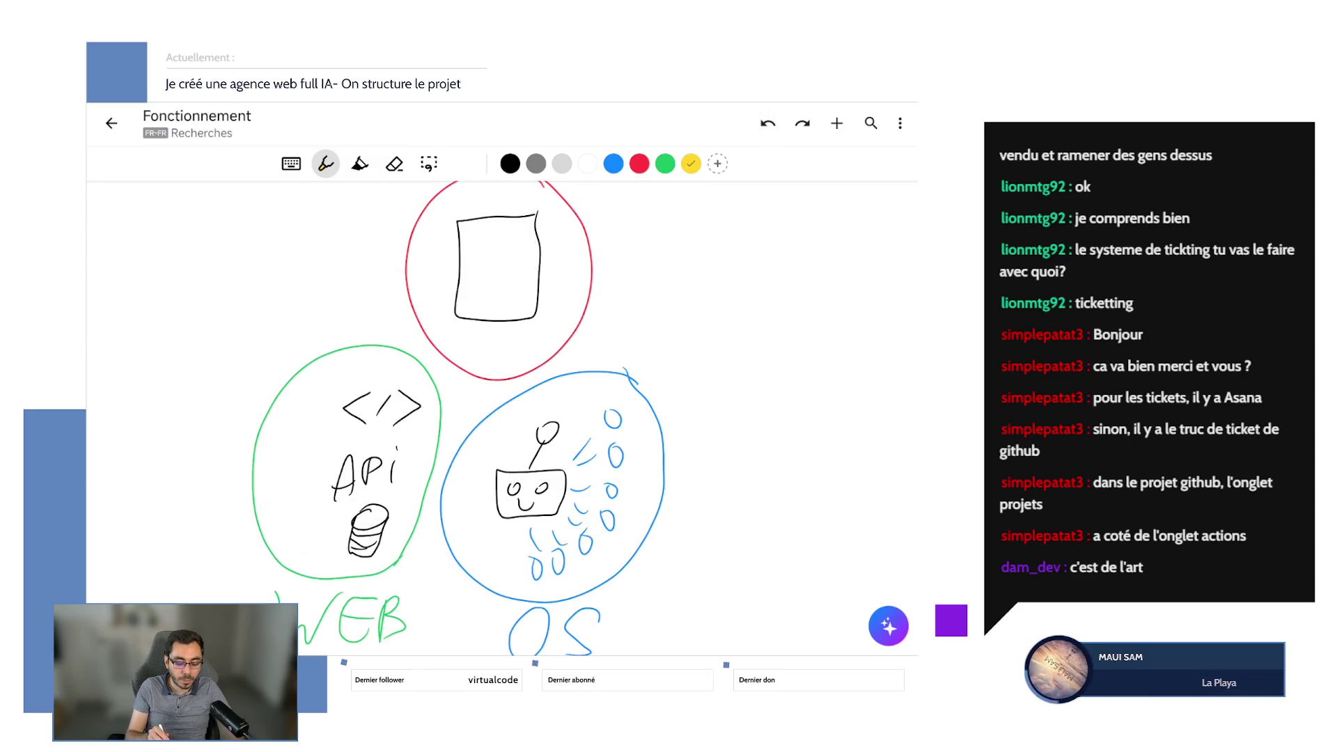
{"action": "left_click", "coordinate": [767, 123]}
{"action": "left_click", "coordinate": [767, 124]}
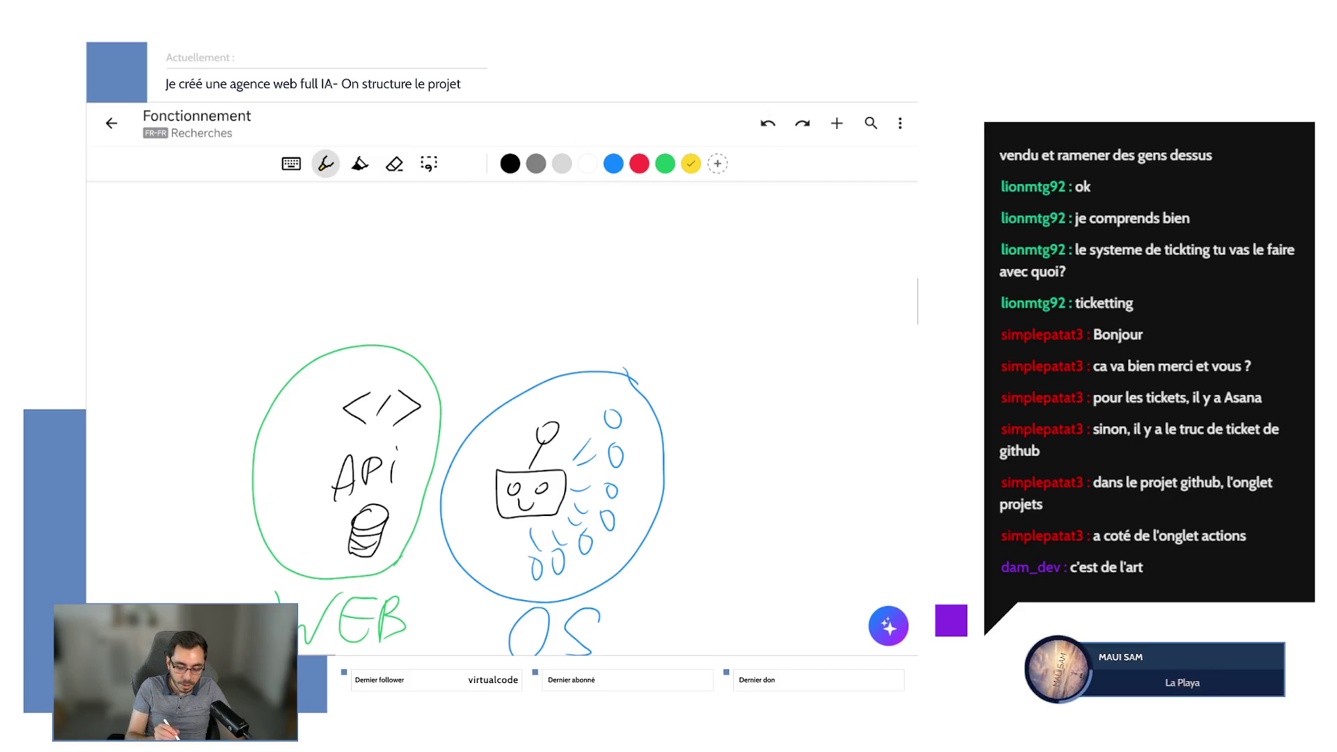
Draw a small black document icon left of </> inside the green WEB circle.
{"action": "left_click", "coordinate": [510, 163]}
{"action": "left_click_drag", "start_coordinate": [288, 399], "coordinate": [320, 409]}
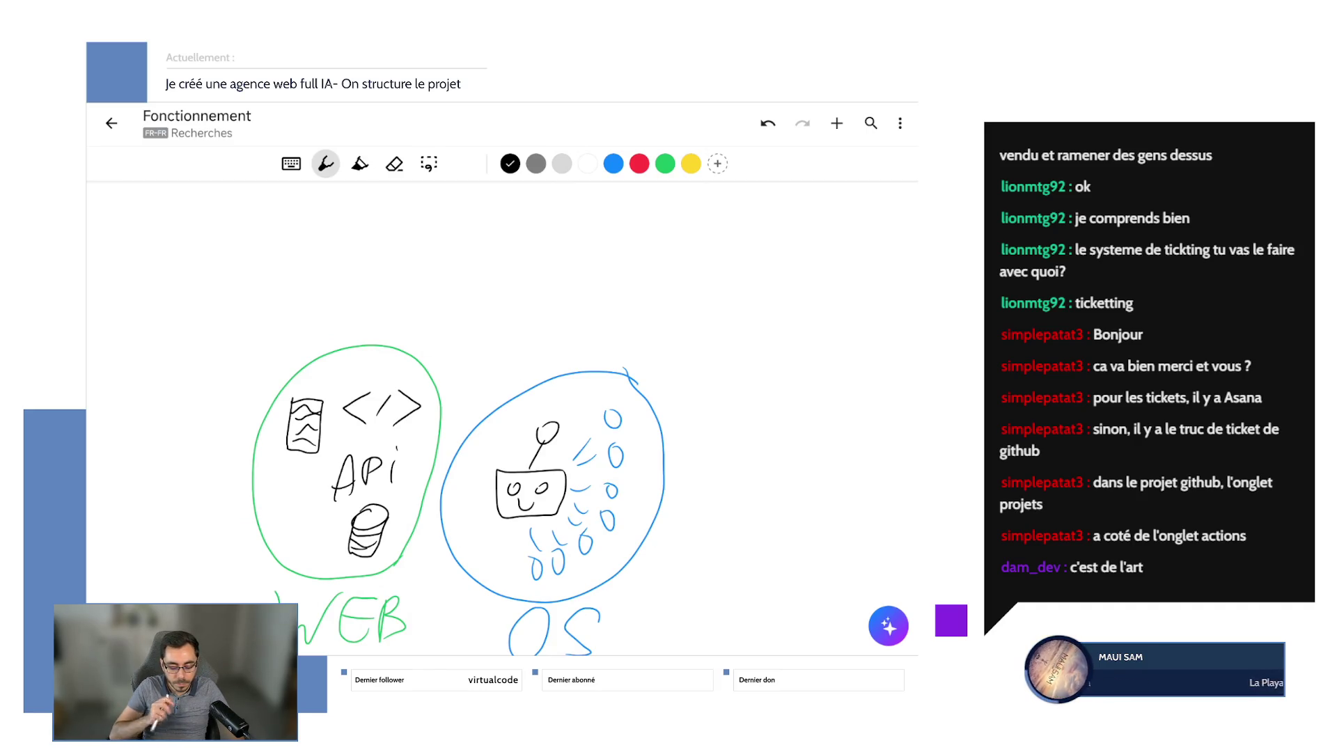
{"action": "scroll", "coordinate": [446, 432], "scroll_direction": "down", "scroll_amount": 4}
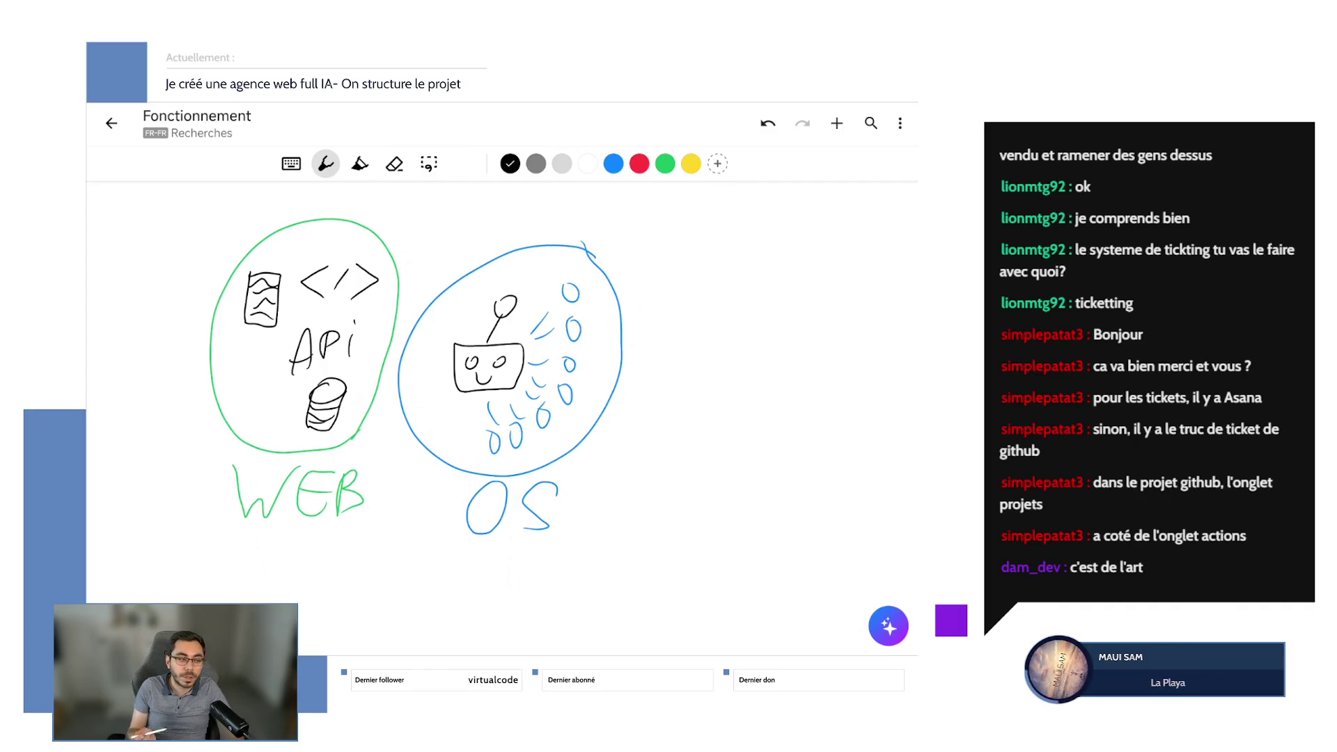
{"action": "left_click_drag", "start_coordinate": [344, 254], "coordinate": [365, 269]}
{"action": "key", "text": "ctrl+z"}
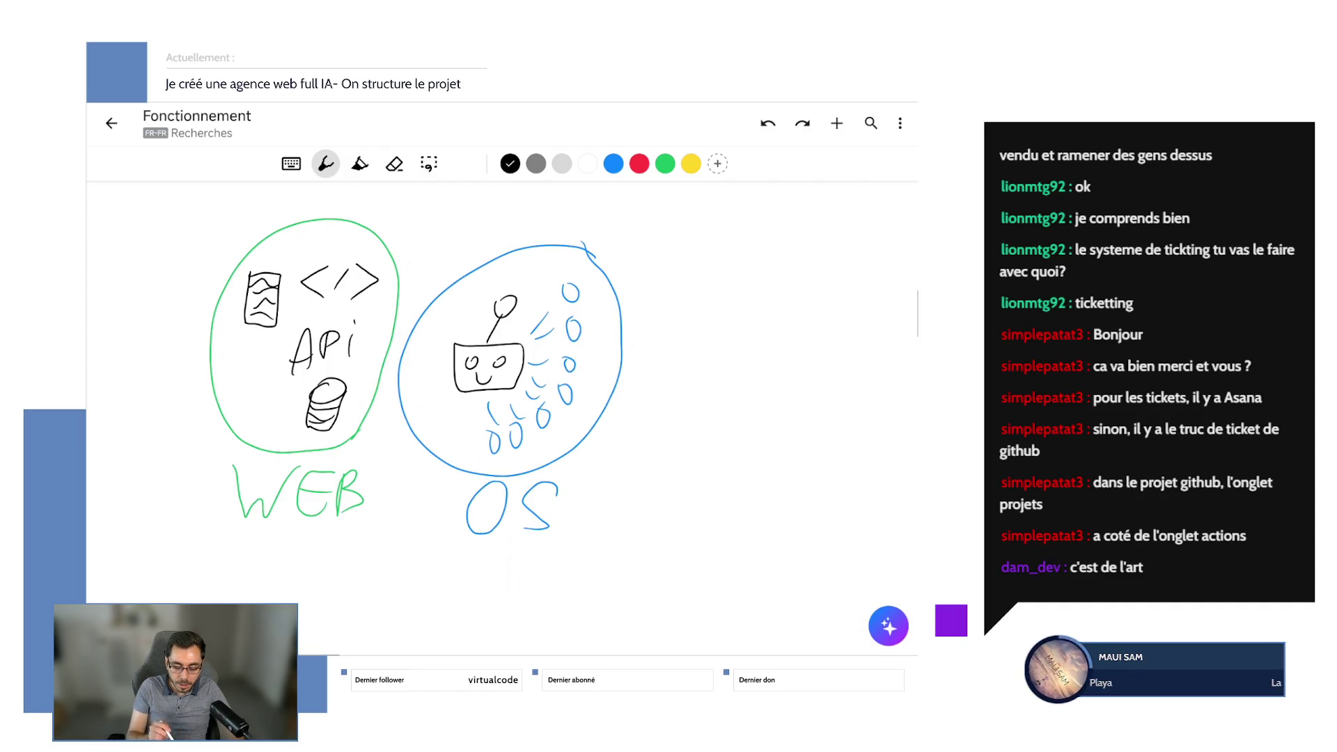
{"action": "left_click", "coordinate": [359, 163]}
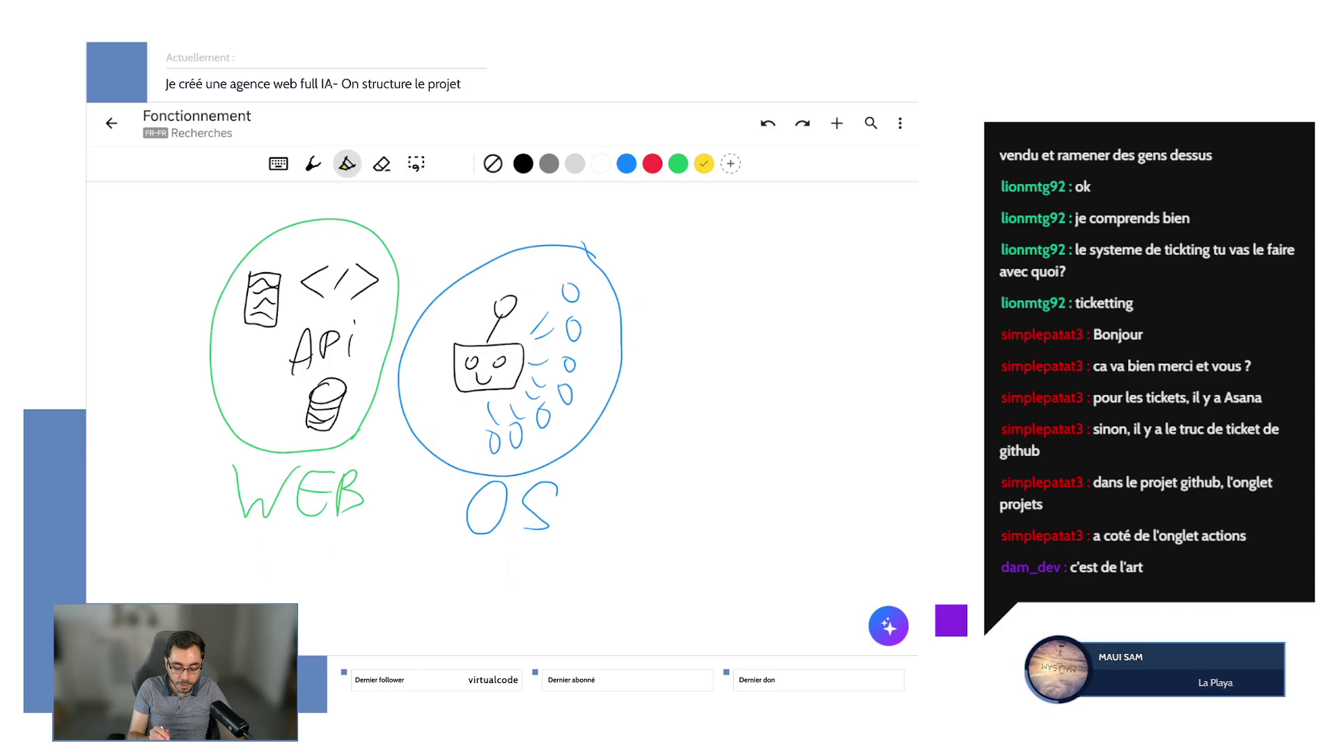
{"action": "mouse_move", "coordinate": [597, 313]}
{"action": "left_mouse_down"}
{"action": "mouse_move", "coordinate": [589, 282]}
{"action": "mouse_move", "coordinate": [446, 439]}
{"action": "mouse_move", "coordinate": [589, 296]}
{"action": "mouse_move", "coordinate": [567, 285]}
{"action": "left_mouse_up"}
{"action": "key", "text": "ctrl+z"}
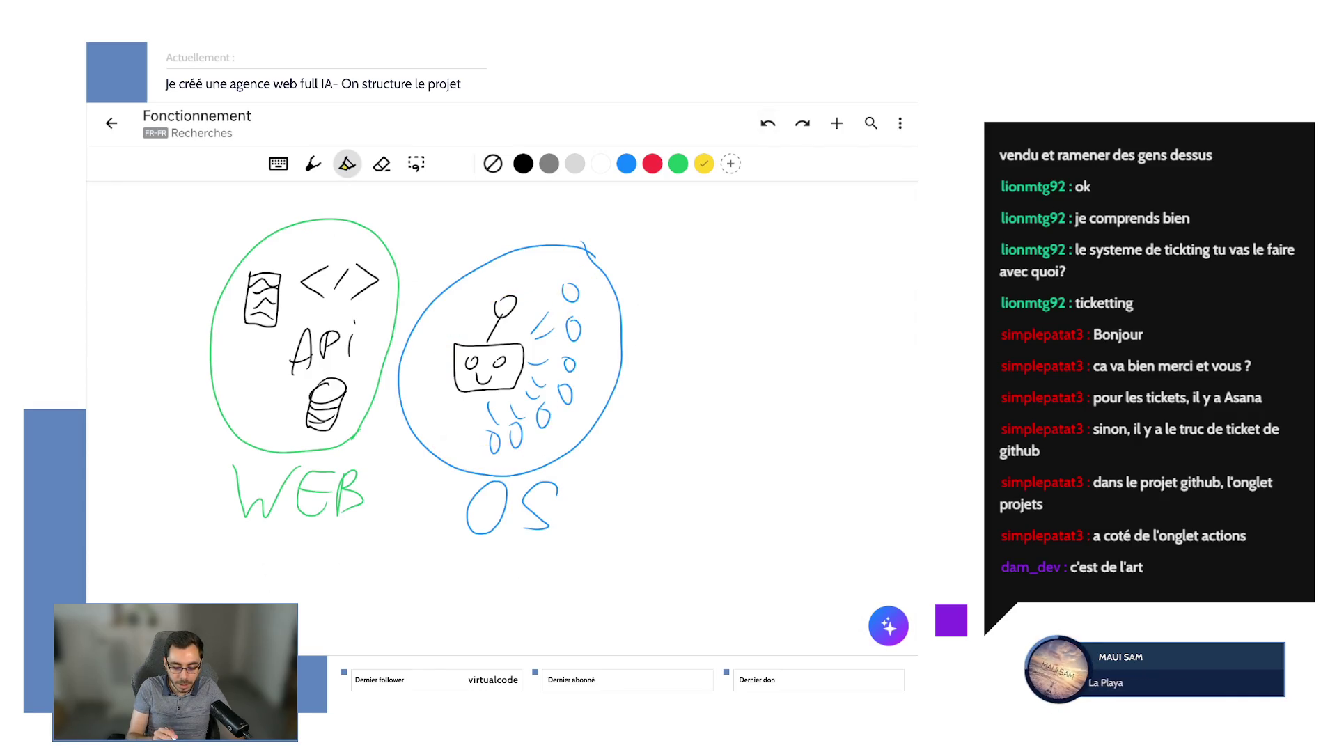
{"action": "mouse_move", "coordinate": [670, 268]}
{"action": "left_mouse_down"}
{"action": "mouse_move", "coordinate": [477, 359]}
{"action": "mouse_move", "coordinate": [435, 536]}
{"action": "left_mouse_up"}
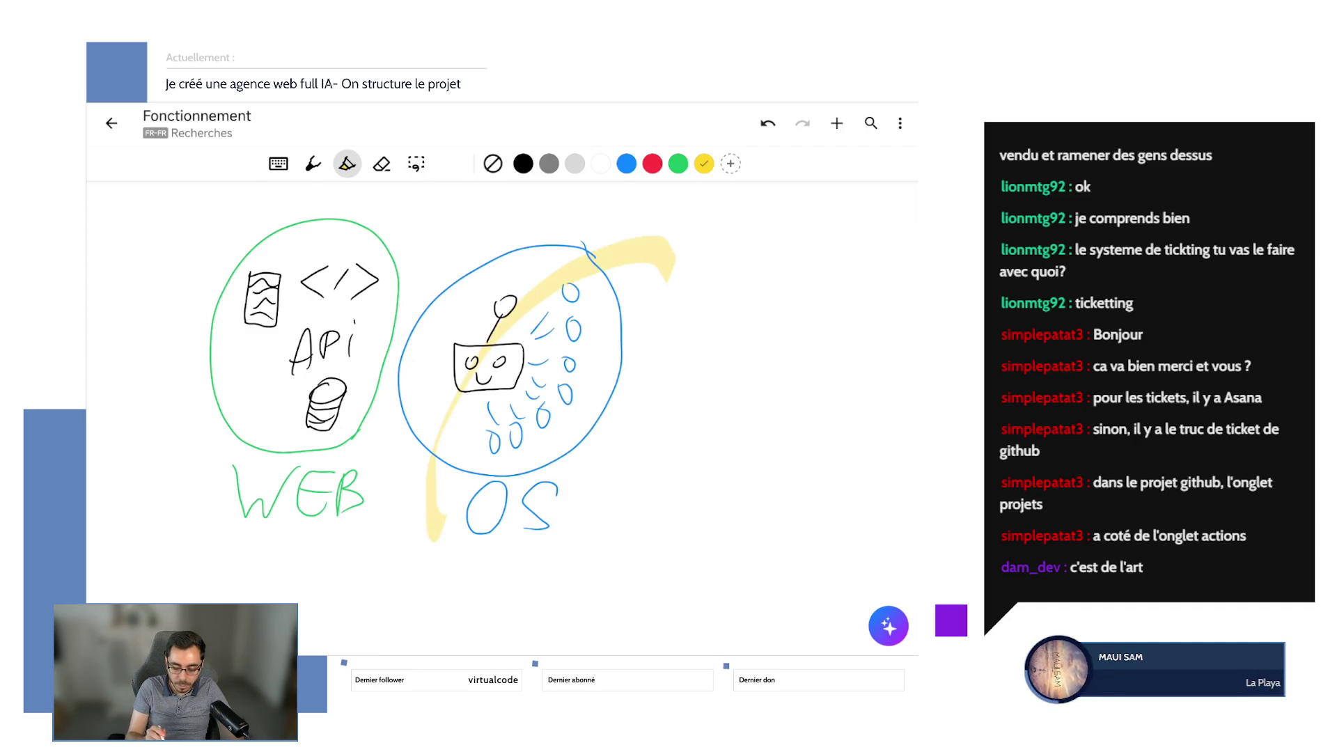
{"action": "key", "text": "ctrl+z"}
{"action": "left_click", "coordinate": [416, 164]}
{"action": "left_click_drag", "start_coordinate": [672, 223], "coordinate": [669, 240]}
Shift the OS circle drawing and its label to the right, away from WEB.
{"action": "left_click_drag", "start_coordinate": [554, 382], "coordinate": [633, 360]}
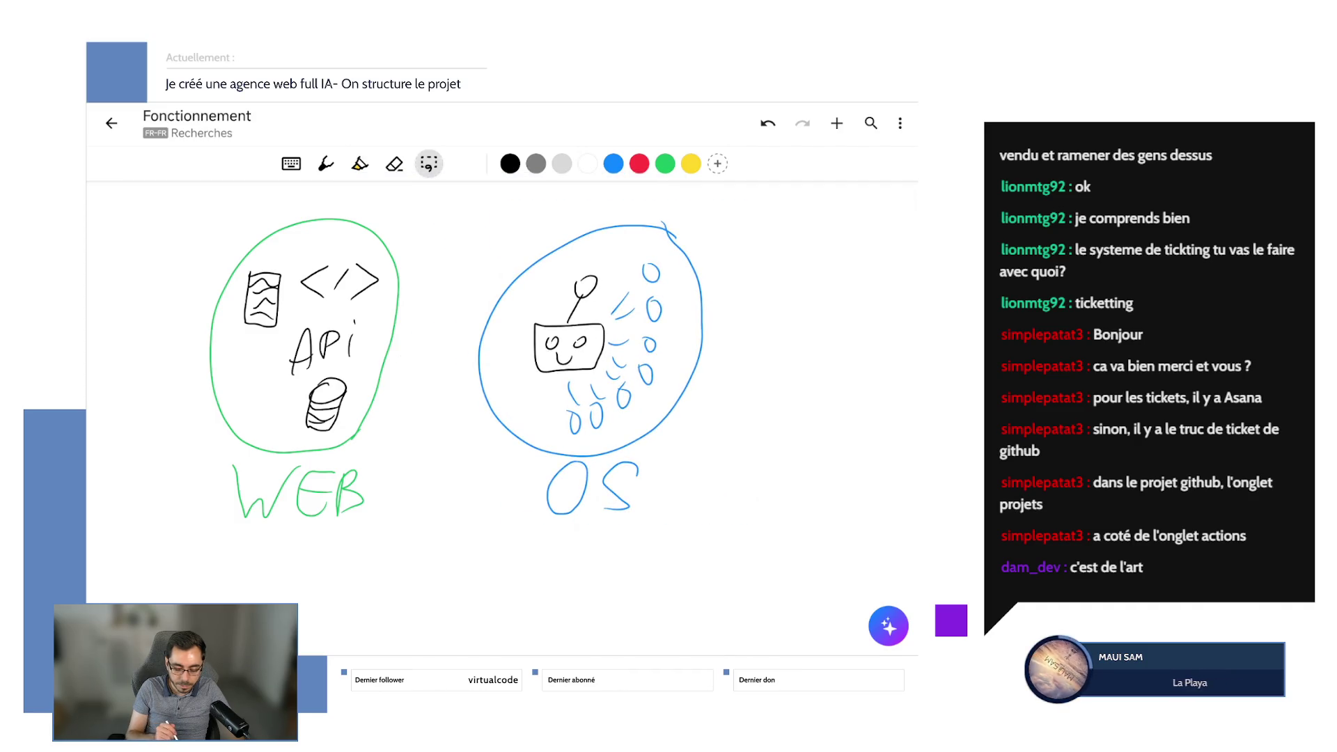
{"action": "mouse_move", "coordinate": [445, 488]}
{"action": "left_mouse_down"}
{"action": "mouse_move", "coordinate": [543, 522]}
{"action": "mouse_move", "coordinate": [637, 459]}
{"action": "left_mouse_up"}
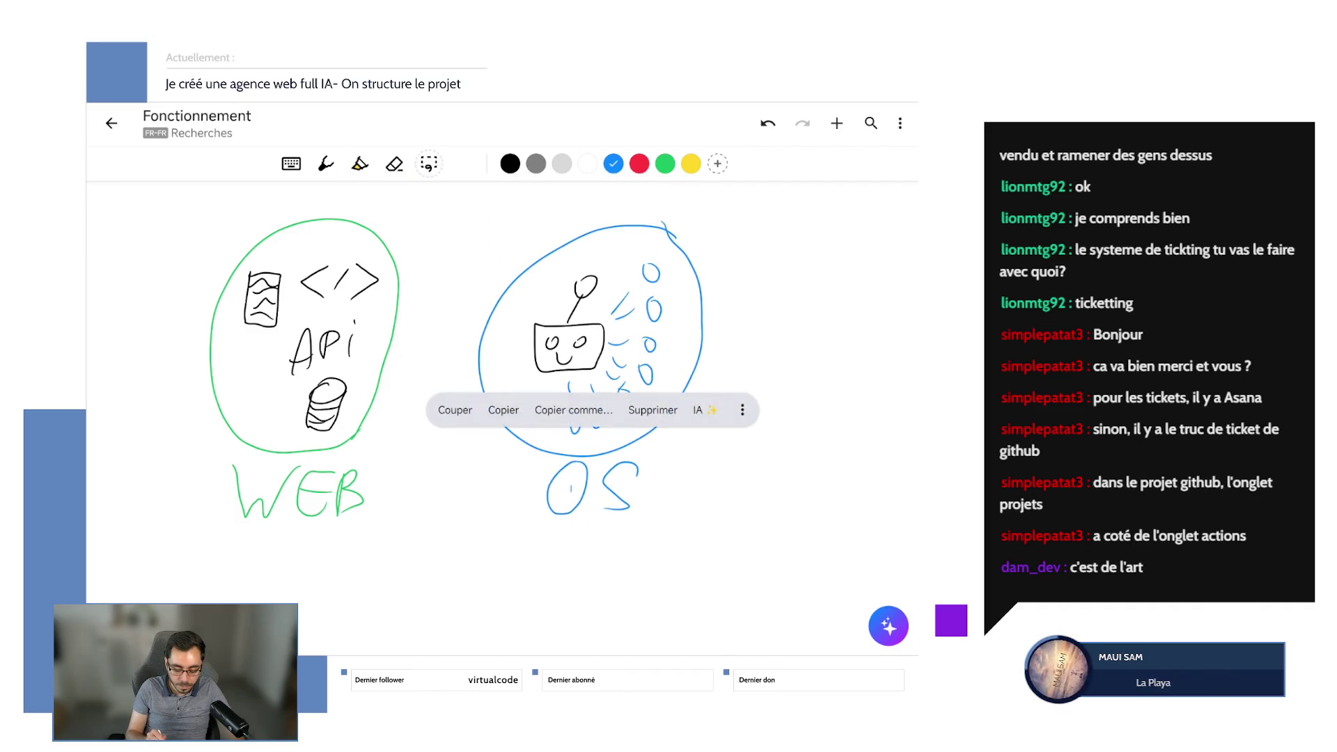
{"action": "mouse_move", "coordinate": [540, 456]}
{"action": "left_mouse_down"}
{"action": "mouse_move", "coordinate": [634, 518]}
{"action": "mouse_move", "coordinate": [591, 501]}
{"action": "left_mouse_up"}
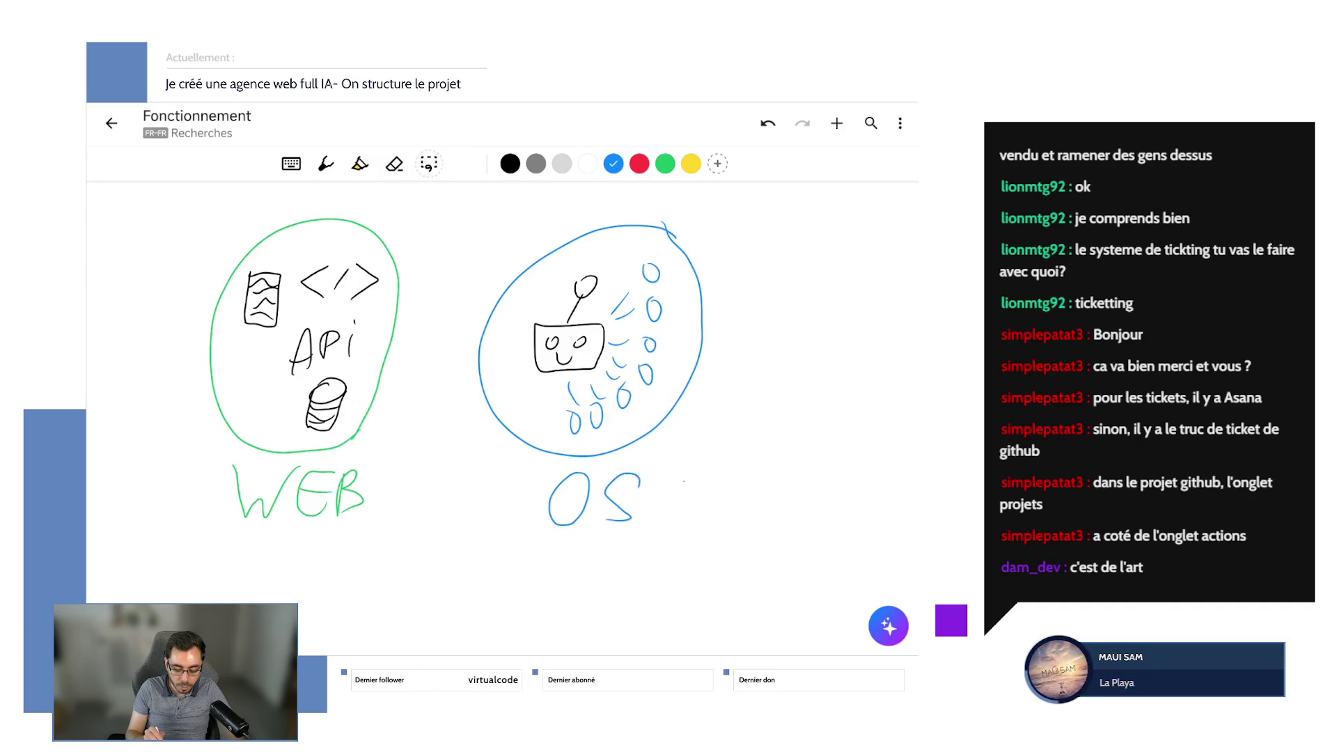
Reposition the database stack so it sits beside the API handwriting in WEB.
{"action": "mouse_move", "coordinate": [327, 417]}
{"action": "left_mouse_down"}
{"action": "mouse_move", "coordinate": [313, 393]}
{"action": "mouse_move", "coordinate": [305, 418]}
{"action": "left_mouse_up"}
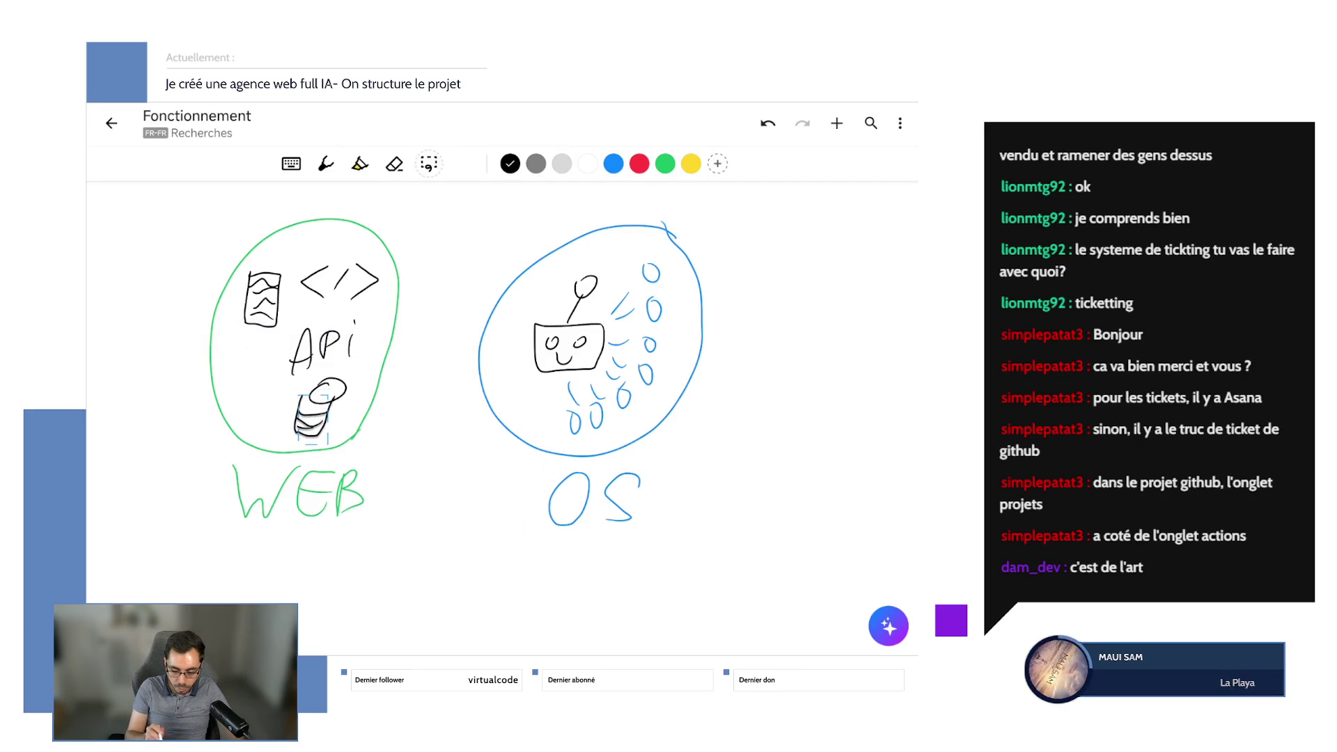
{"action": "key", "text": "ctrl+z"}
{"action": "mouse_move", "coordinate": [352, 375]}
{"action": "left_mouse_down"}
{"action": "mouse_move", "coordinate": [306, 435]}
{"action": "mouse_move", "coordinate": [348, 379]}
{"action": "left_mouse_up"}
{"action": "mouse_move", "coordinate": [305, 417]}
{"action": "left_mouse_down"}
{"action": "mouse_move", "coordinate": [257, 366]}
{"action": "mouse_move", "coordinate": [258, 398]}
{"action": "left_mouse_up"}
{"action": "left_click", "coordinate": [429, 164]}
{"action": "mouse_move", "coordinate": [335, 326]}
{"action": "left_mouse_down"}
{"action": "mouse_move", "coordinate": [298, 327]}
{"action": "mouse_move", "coordinate": [336, 363]}
{"action": "left_mouse_up"}
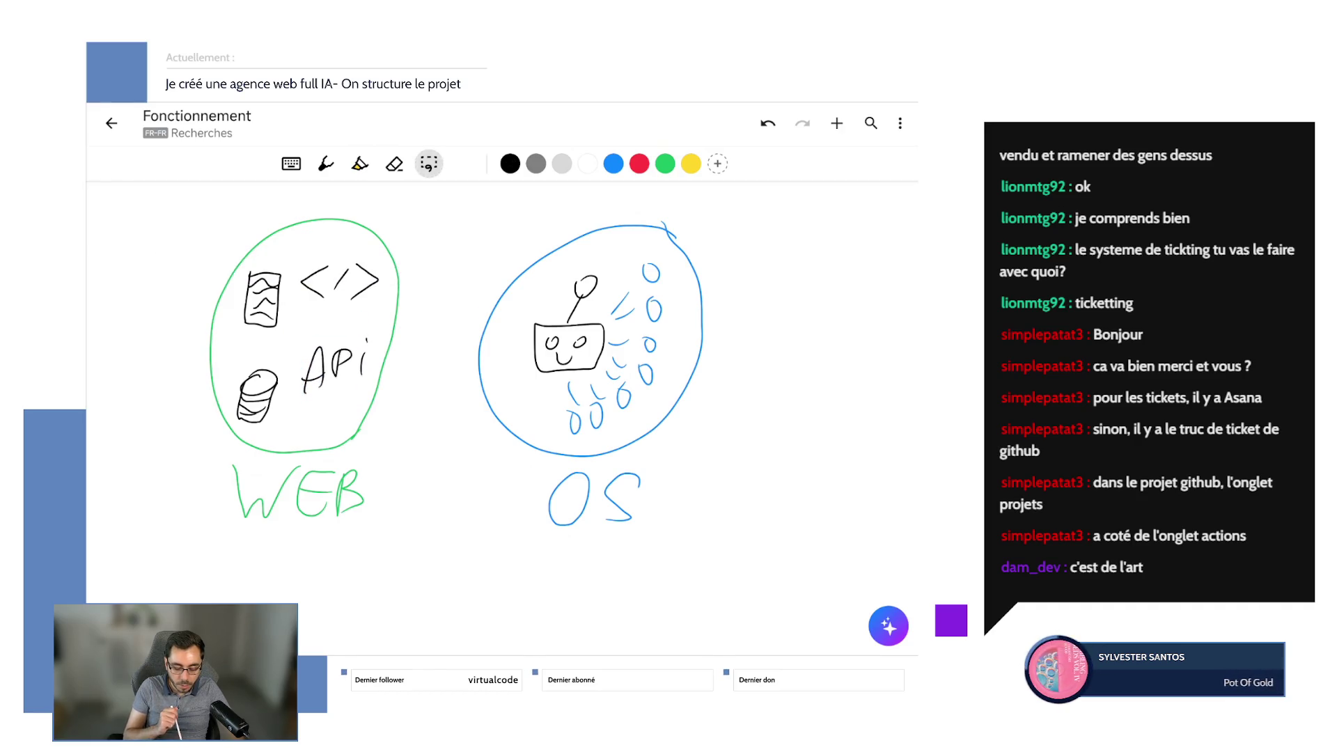
Lower the code sign and document icon inside WEB, and nudge the database up-right.
{"action": "mouse_move", "coordinate": [314, 253]}
{"action": "left_mouse_down"}
{"action": "mouse_move", "coordinate": [302, 255]}
{"action": "mouse_move", "coordinate": [344, 294]}
{"action": "left_mouse_up"}
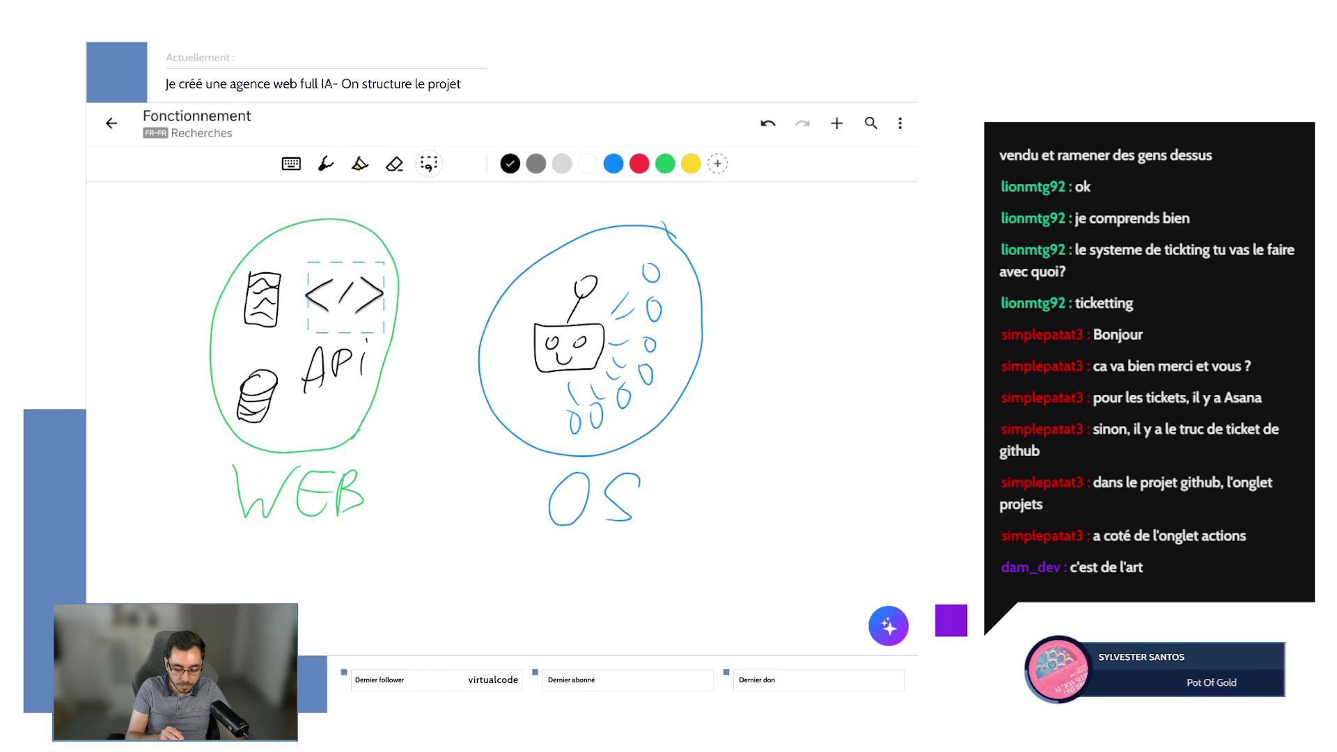
{"action": "mouse_move", "coordinate": [261, 264]}
{"action": "left_mouse_down"}
{"action": "mouse_move", "coordinate": [261, 318]}
{"action": "mouse_move", "coordinate": [220, 380]}
{"action": "mouse_move", "coordinate": [244, 361]}
{"action": "mouse_move", "coordinate": [267, 387]}
{"action": "left_mouse_up"}
{"action": "left_click", "coordinate": [429, 163]}
{"action": "left_click", "coordinate": [429, 163]}
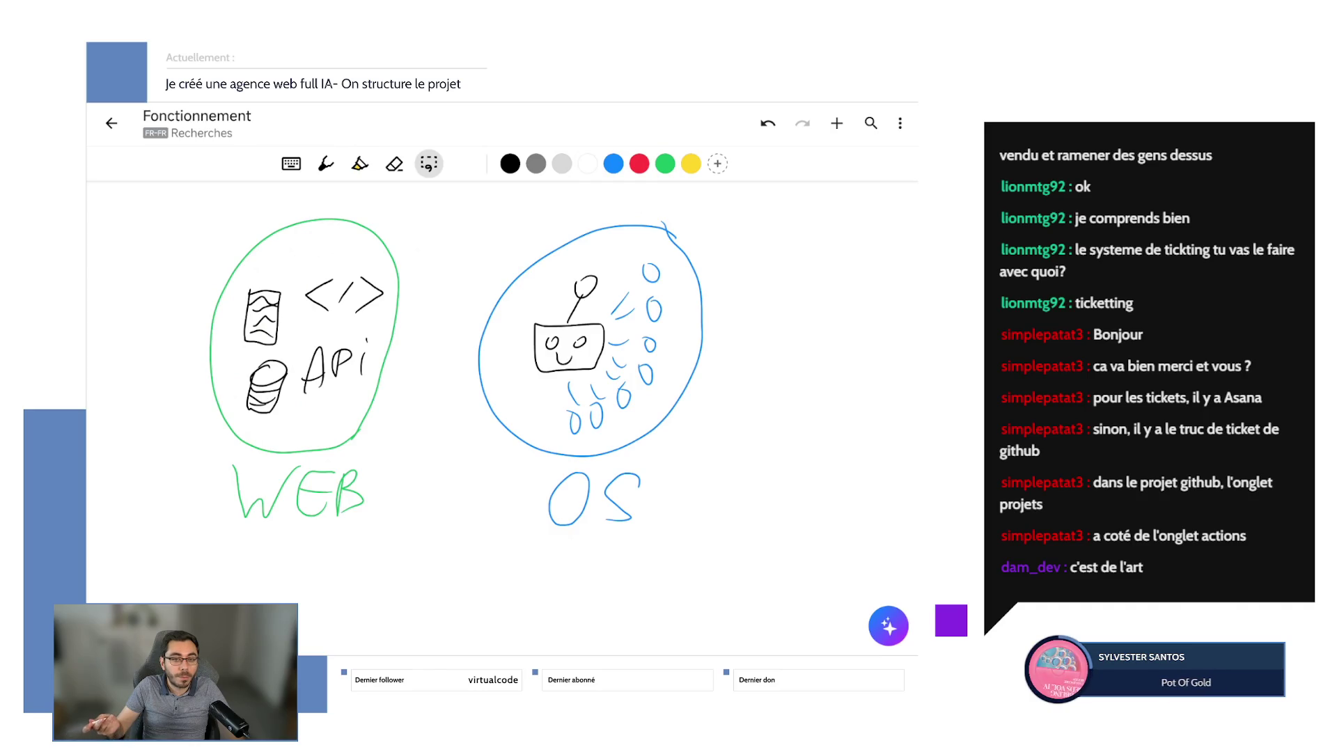
{"action": "left_click", "coordinate": [325, 164]}
{"action": "mouse_move", "coordinate": [688, 237]}
{"action": "left_mouse_down"}
{"action": "mouse_move", "coordinate": [452, 202]}
{"action": "mouse_move", "coordinate": [171, 454]}
{"action": "mouse_move", "coordinate": [766, 390]}
{"action": "mouse_move", "coordinate": [599, 204]}
{"action": "left_mouse_up"}
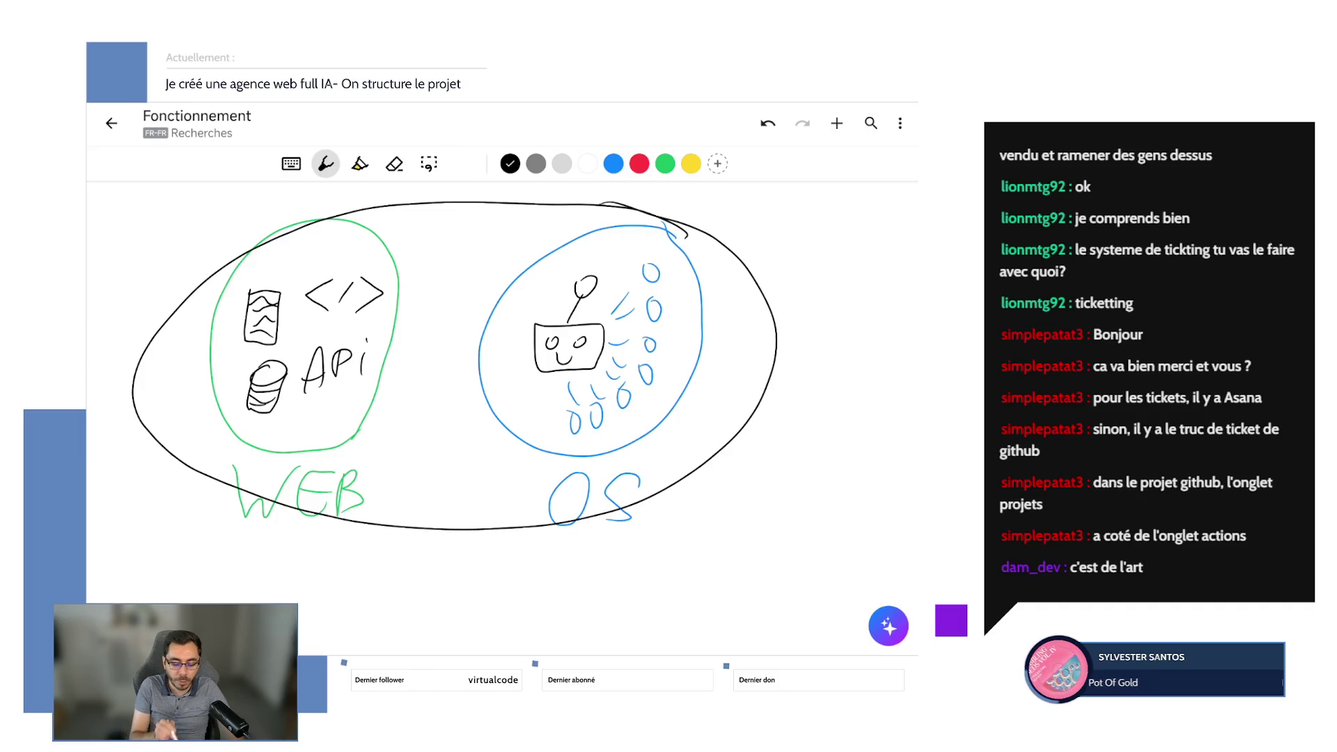
{"action": "mouse_move", "coordinate": [420, 209]}
{"action": "left_mouse_down"}
{"action": "mouse_move", "coordinate": [415, 245]}
{"action": "mouse_move", "coordinate": [455, 250]}
{"action": "mouse_move", "coordinate": [466, 334]}
{"action": "left_mouse_up"}
{"action": "left_click_drag", "start_coordinate": [443, 342], "coordinate": [460, 384]}
{"action": "left_click", "coordinate": [768, 124]}
{"action": "left_click", "coordinate": [768, 123]}
{"action": "left_click", "coordinate": [768, 123]}
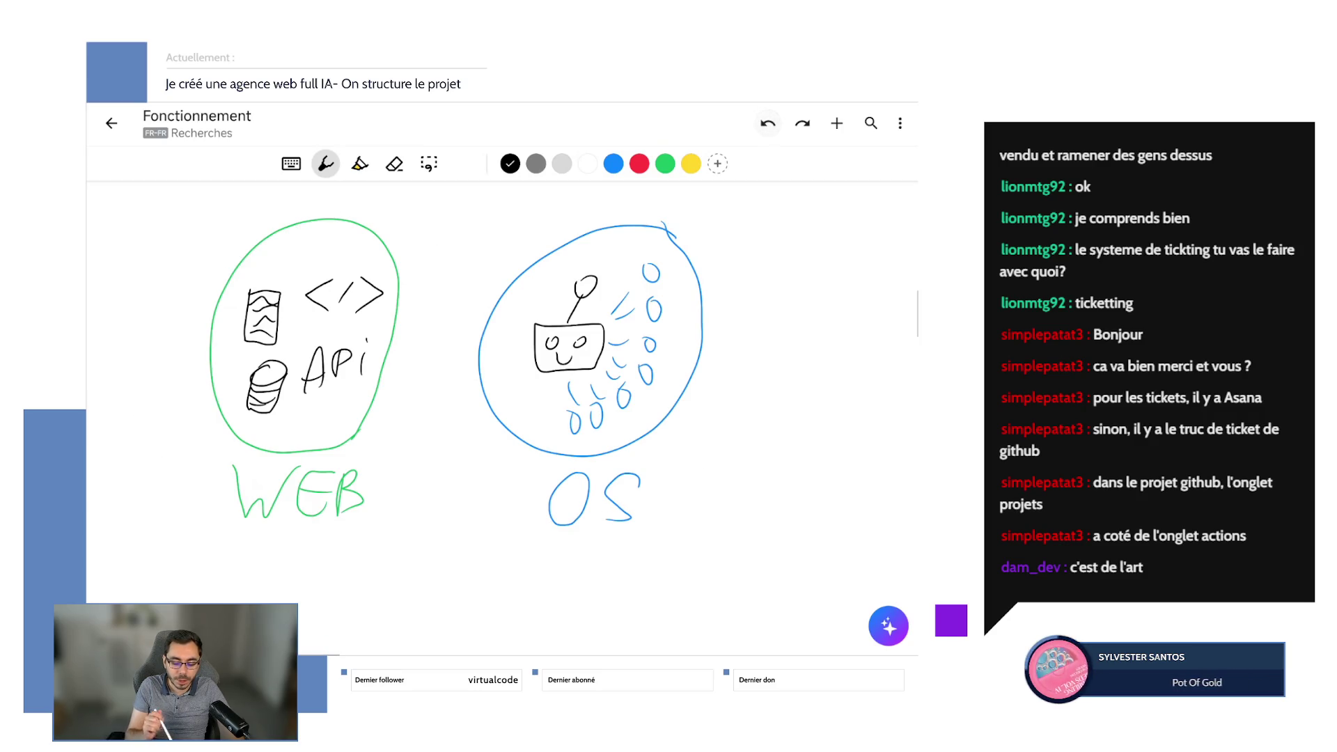
{"action": "left_click_drag", "start_coordinate": [541, 206], "coordinate": [355, 573]}
{"action": "key", "text": "ctrl+z"}
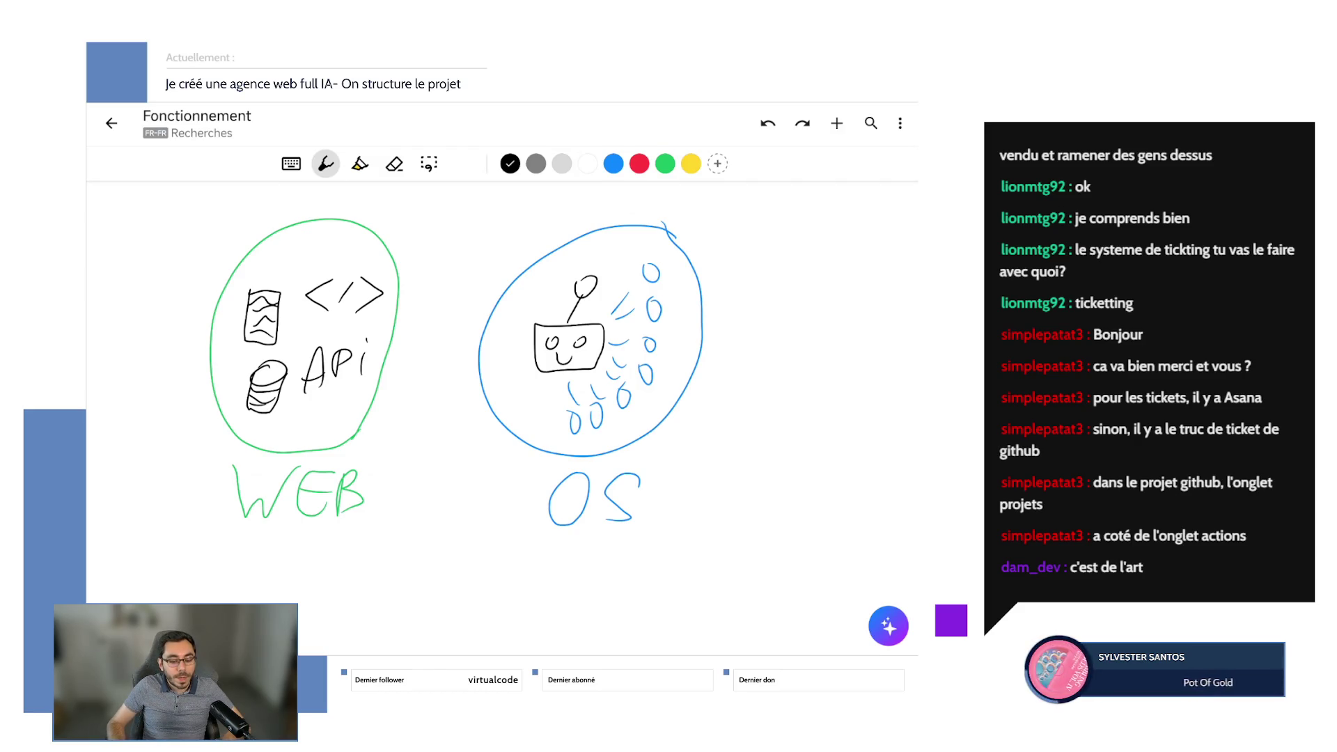
{"action": "left_click_drag", "start_coordinate": [573, 291], "coordinate": [295, 300]}
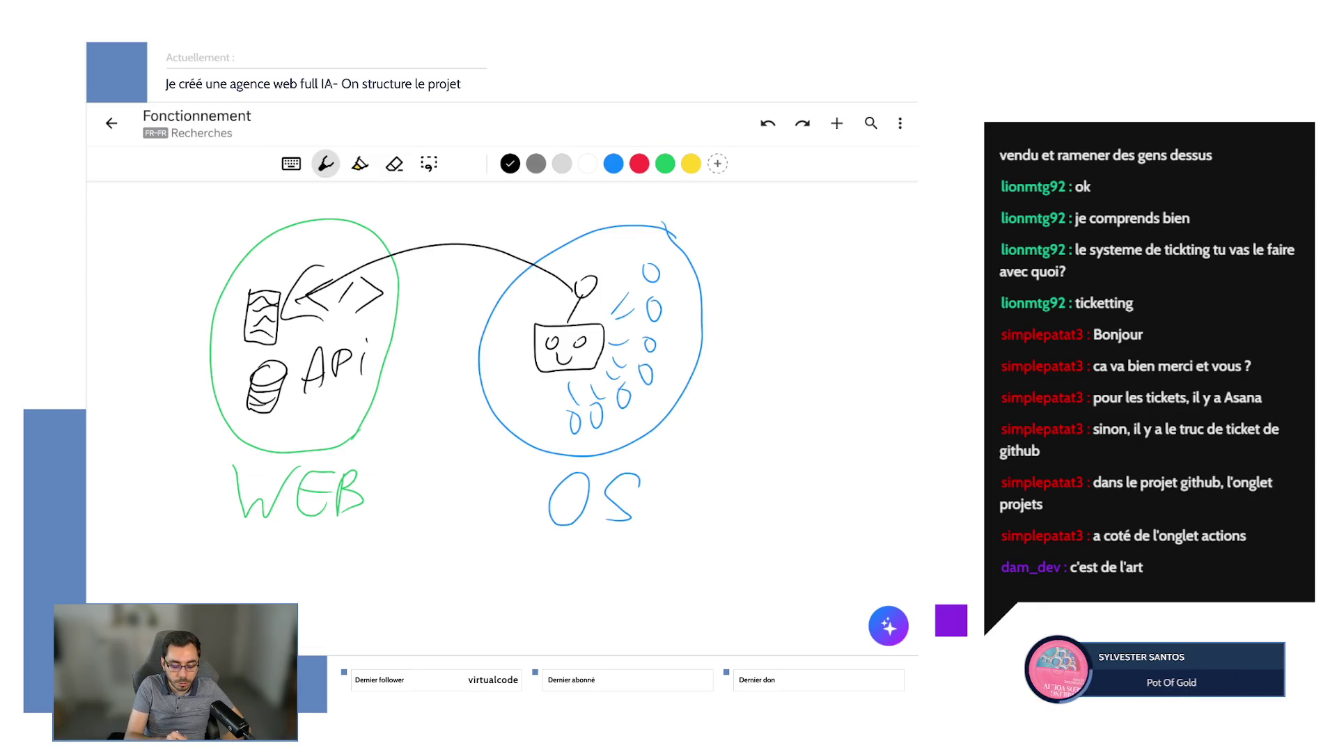
{"action": "left_click", "coordinate": [767, 124]}
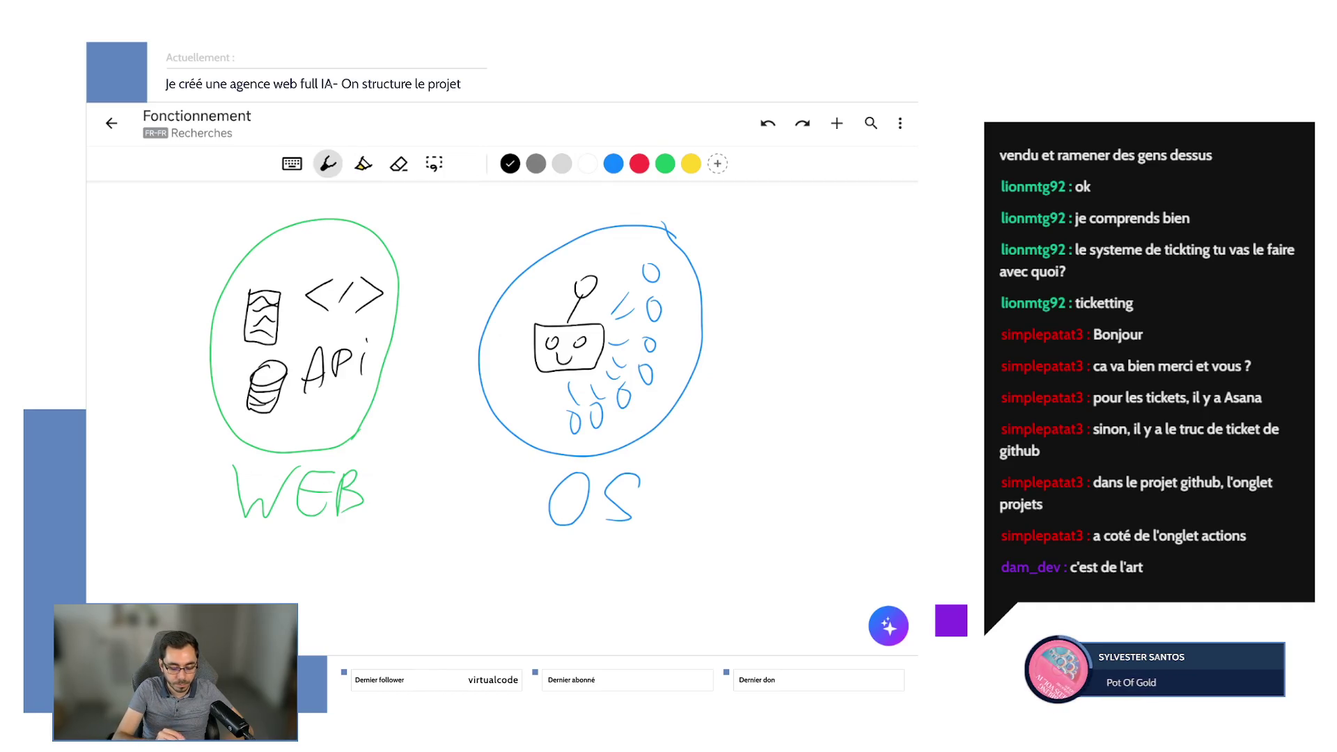
{"action": "left_click", "coordinate": [359, 163]}
{"action": "left_click_drag", "start_coordinate": [296, 265], "coordinate": [241, 355]}
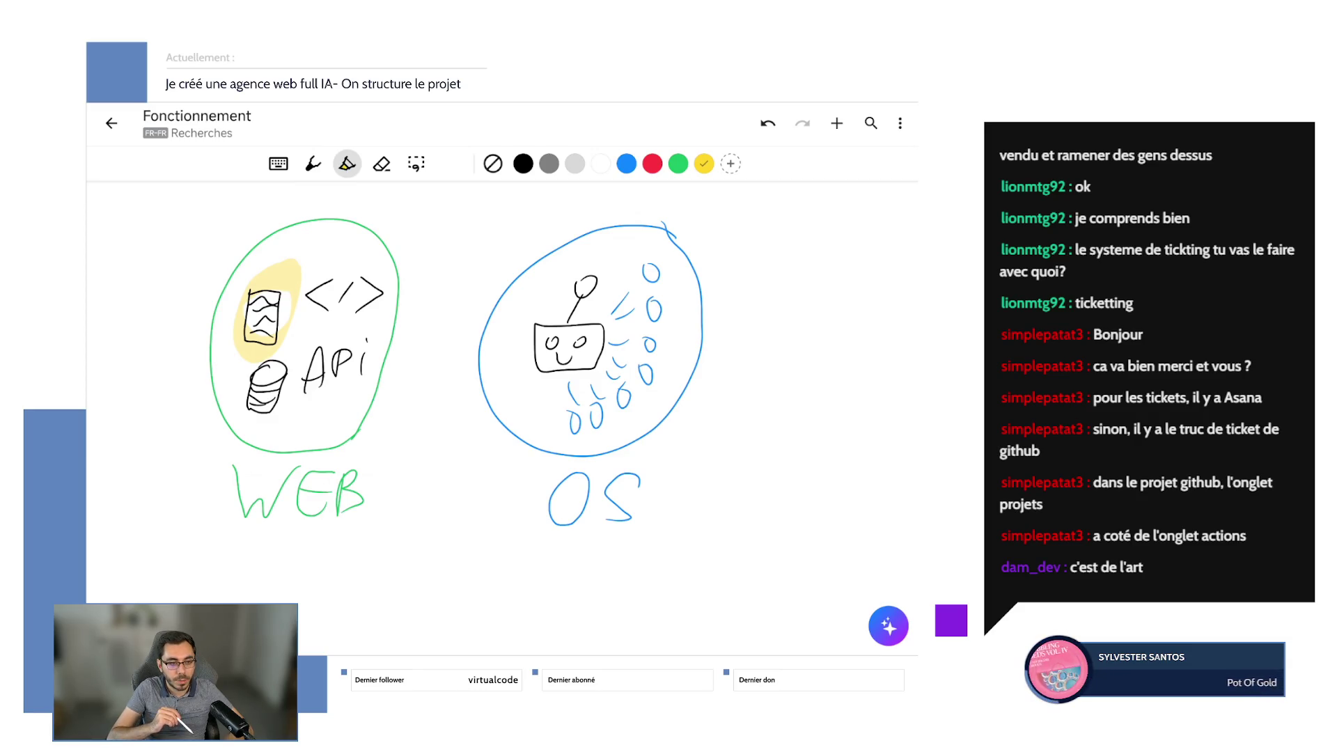
{"action": "left_click_drag", "start_coordinate": [279, 263], "coordinate": [252, 345]}
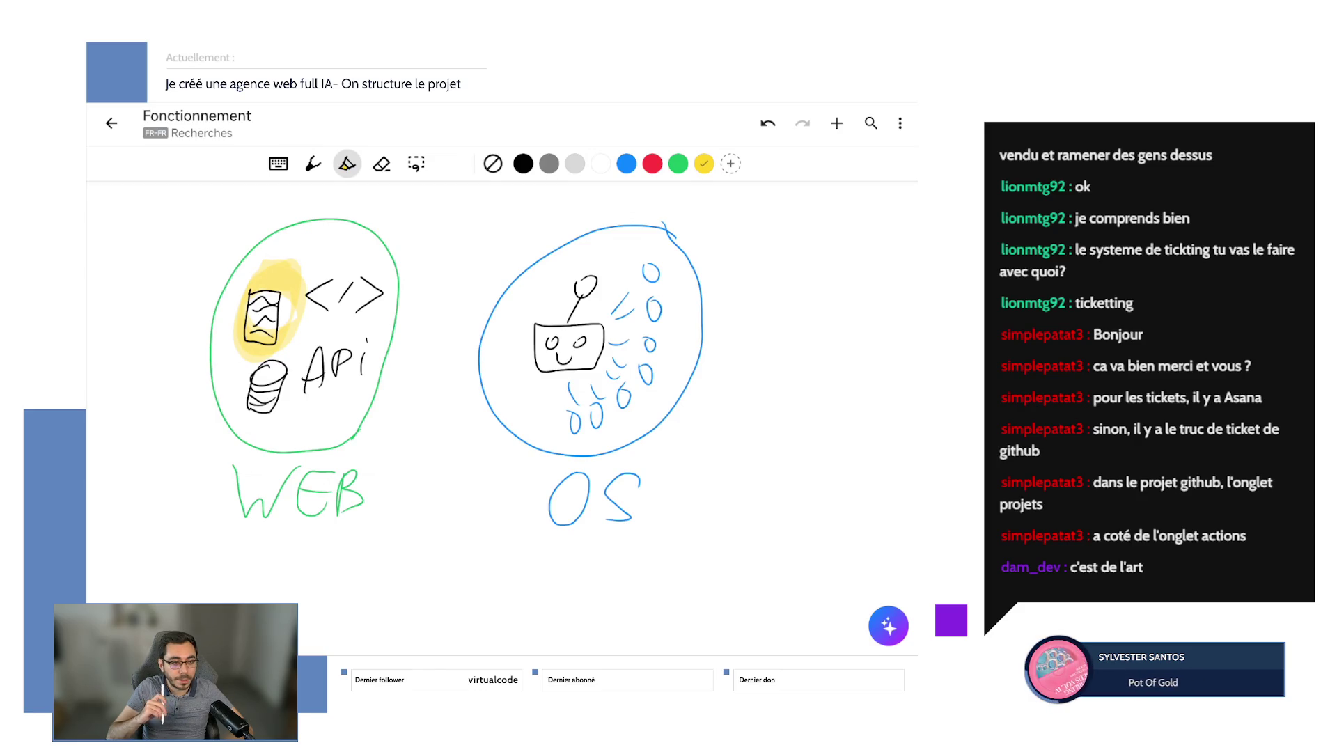
{"action": "mouse_move", "coordinate": [369, 322]}
{"action": "left_mouse_down"}
{"action": "mouse_move", "coordinate": [307, 369]}
{"action": "mouse_move", "coordinate": [376, 327]}
{"action": "left_mouse_up"}
{"action": "left_click_drag", "start_coordinate": [376, 407], "coordinate": [553, 331]}
{"action": "left_click_drag", "start_coordinate": [428, 386], "coordinate": [369, 435]}
{"action": "left_click", "coordinate": [768, 123]}
{"action": "left_click", "coordinate": [768, 123]}
{"action": "left_click", "coordinate": [768, 123]}
{"action": "left_click", "coordinate": [768, 124]}
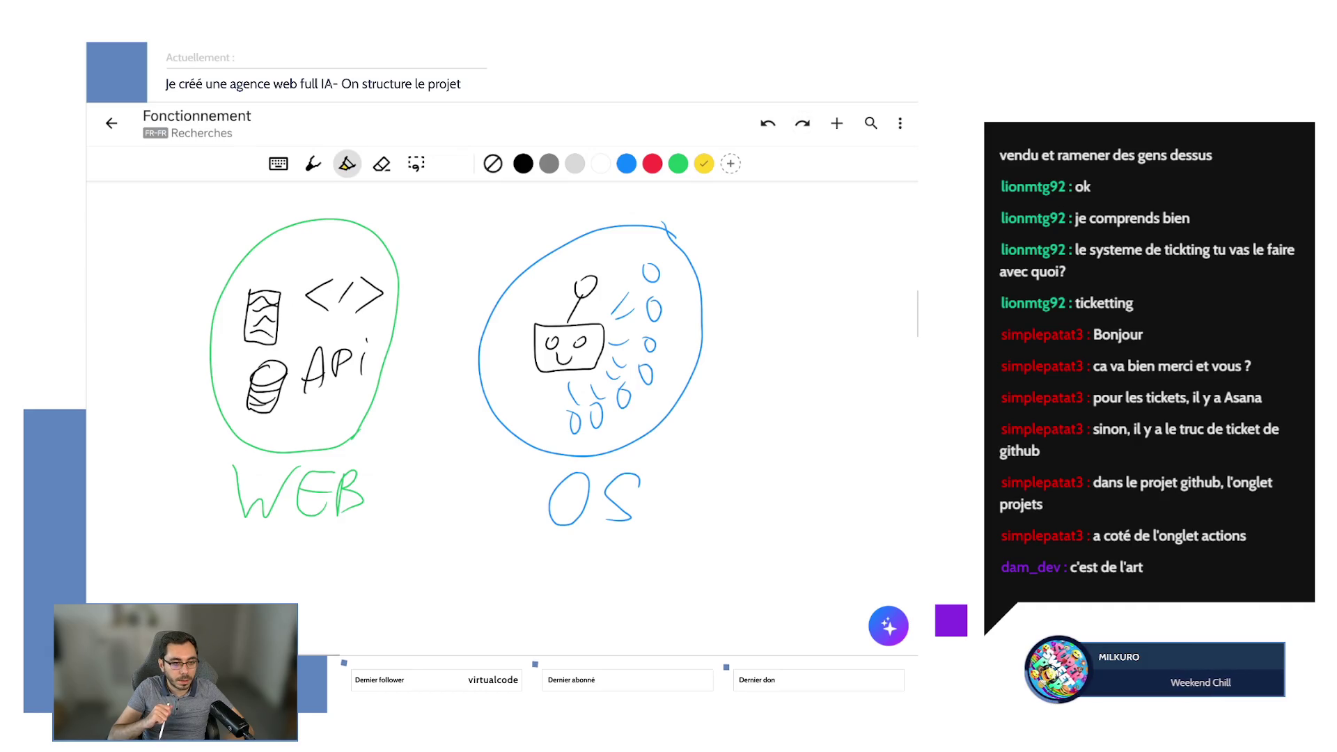
{"action": "left_click", "coordinate": [523, 164]}
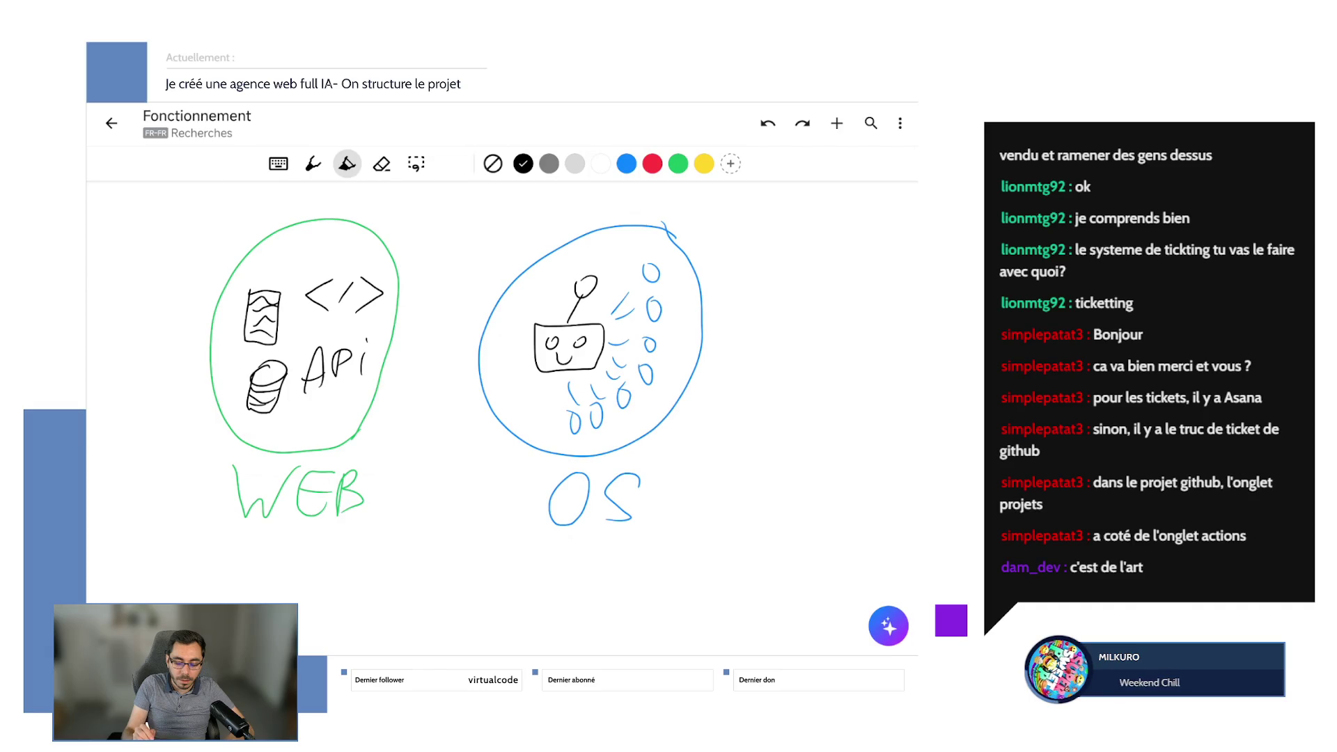
{"action": "left_click_drag", "start_coordinate": [766, 222], "coordinate": [743, 269]}
{"action": "key", "text": "ctrl+z"}
{"action": "left_click", "coordinate": [313, 163]}
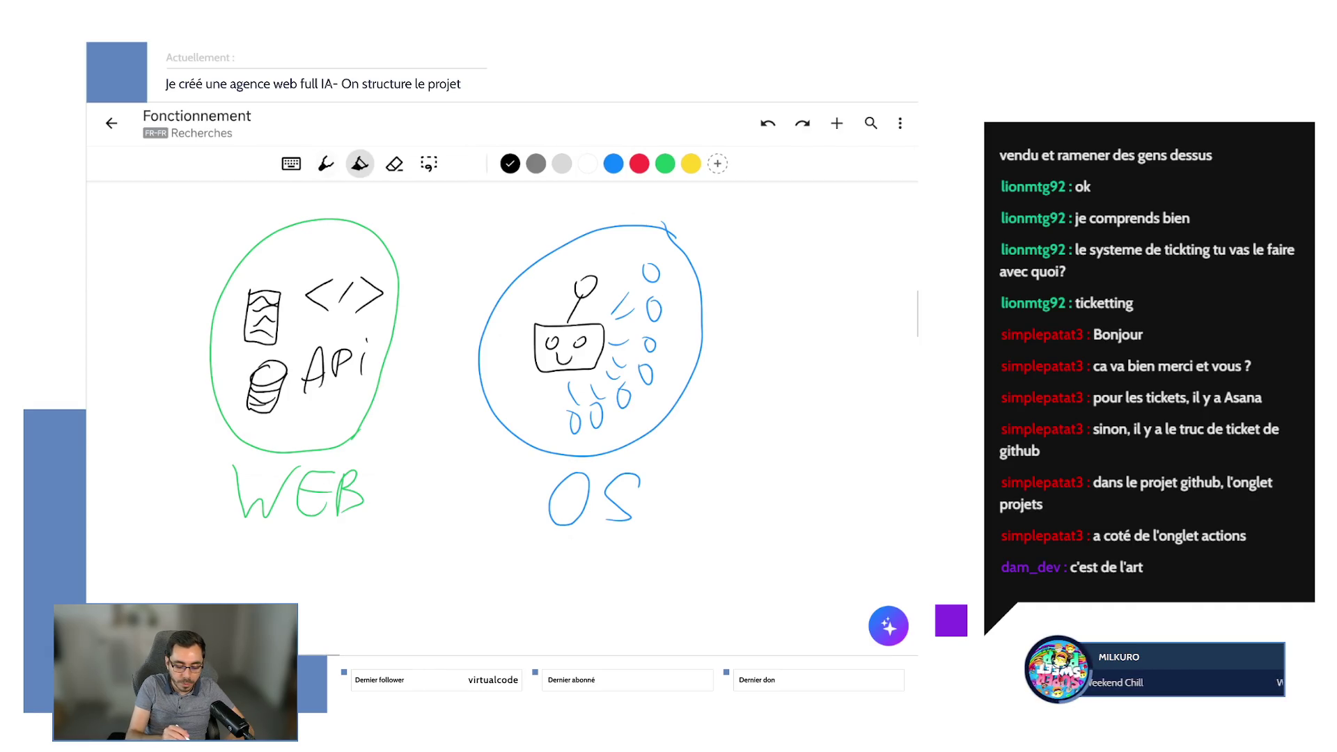
{"action": "left_click_drag", "start_coordinate": [729, 252], "coordinate": [748, 305]}
{"action": "mouse_move", "coordinate": [784, 240]}
{"action": "left_mouse_down"}
{"action": "mouse_move", "coordinate": [834, 252]}
{"action": "mouse_move", "coordinate": [850, 296]}
{"action": "mouse_move", "coordinate": [854, 272]}
{"action": "left_mouse_up"}
{"action": "left_click_drag", "start_coordinate": [861, 263], "coordinate": [867, 297]}
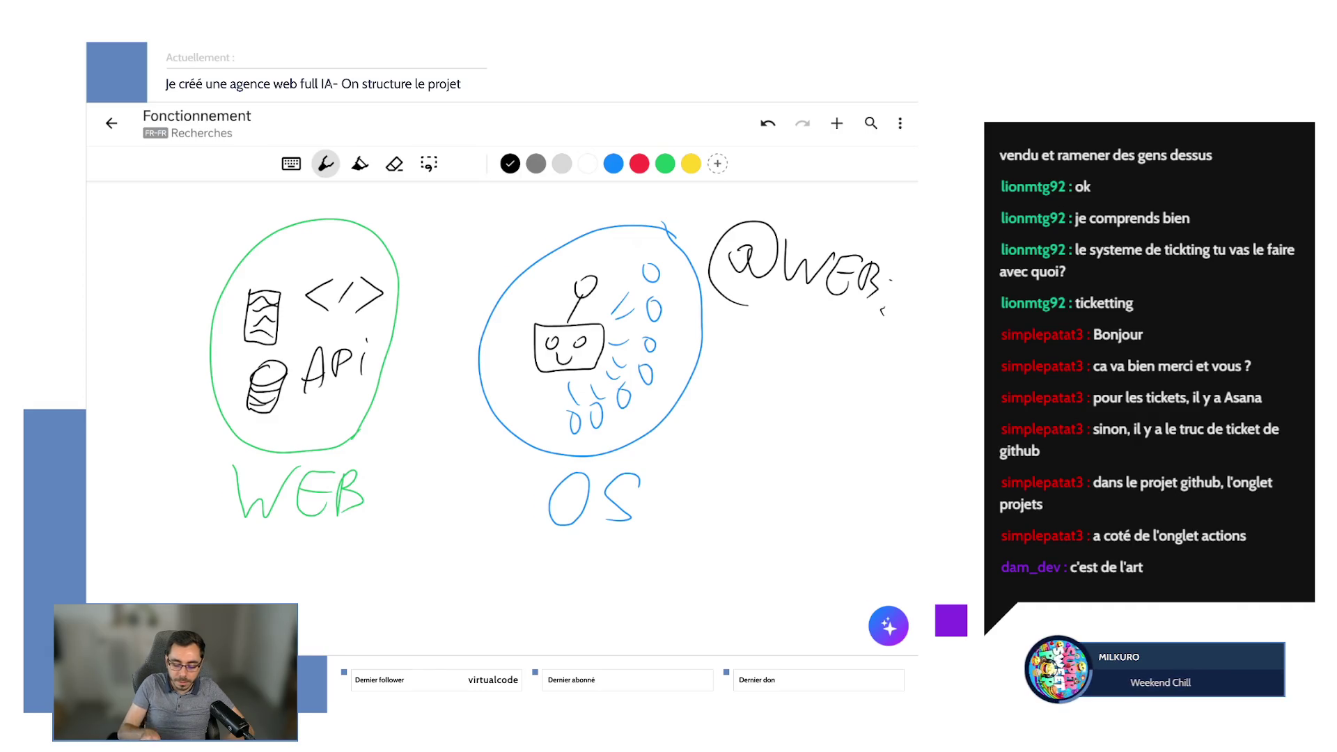
{"action": "scroll", "coordinate": [501, 383], "scroll_direction": "right", "scroll_amount": 5}
{"action": "mouse_move", "coordinate": [617, 285]}
{"action": "left_mouse_down"}
{"action": "mouse_move", "coordinate": [541, 327]}
{"action": "mouse_move", "coordinate": [603, 321]}
{"action": "mouse_move", "coordinate": [711, 382]}
{"action": "mouse_move", "coordinate": [686, 426]}
{"action": "mouse_move", "coordinate": [766, 450]}
{"action": "mouse_move", "coordinate": [786, 476]}
{"action": "left_mouse_up"}
{"action": "key", "text": "ctrl+z"}
{"action": "left_click", "coordinate": [767, 123]}
{"action": "left_click", "coordinate": [768, 124]}
{"action": "left_click", "coordinate": [767, 123]}
{"action": "left_click", "coordinate": [767, 123]}
{"action": "left_click", "coordinate": [767, 124]}
{"action": "left_click", "coordinate": [767, 123]}
{"action": "left_click", "coordinate": [767, 123]}
{"action": "left_click", "coordinate": [767, 123]}
{"action": "left_click", "coordinate": [767, 123]}
{"action": "left_click", "coordinate": [768, 123]}
{"action": "left_click", "coordinate": [767, 123]}
{"action": "left_click", "coordinate": [767, 123]}
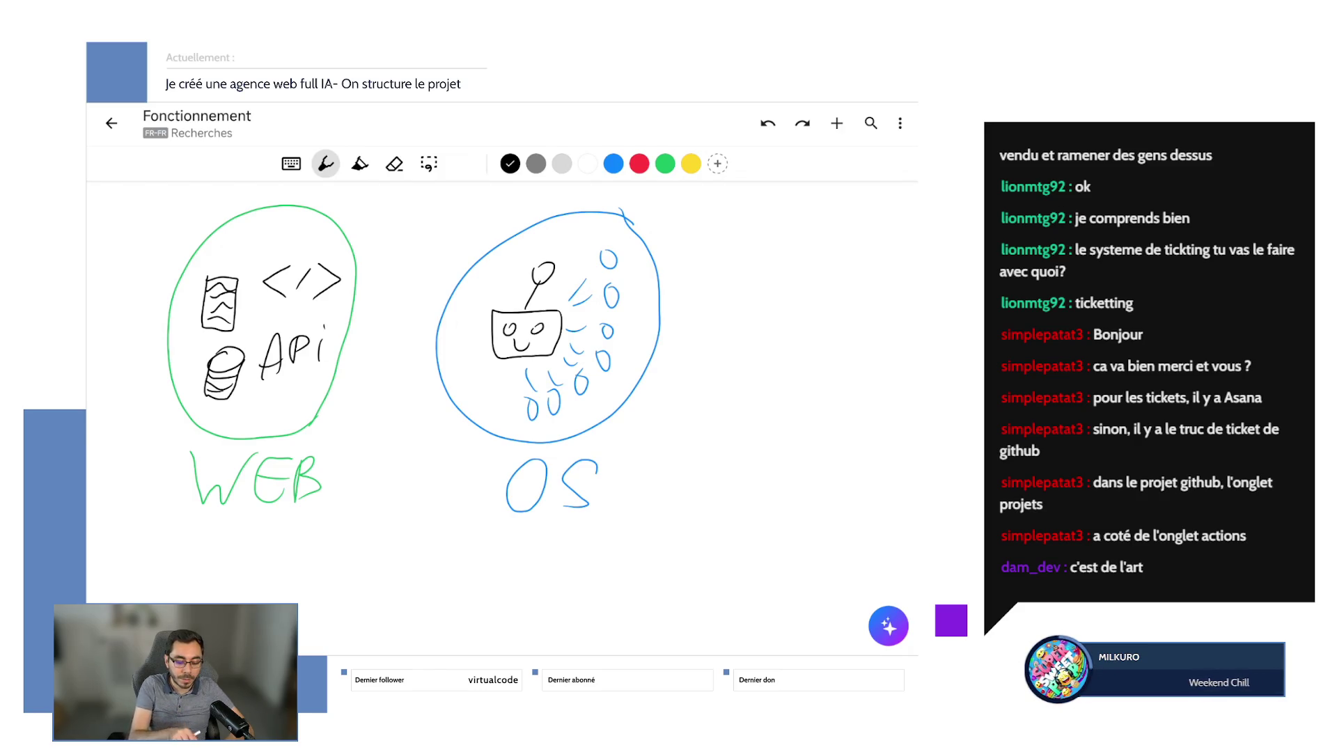
{"action": "mouse_move", "coordinate": [750, 211]}
{"action": "left_mouse_down"}
{"action": "mouse_move", "coordinate": [713, 280]}
{"action": "mouse_move", "coordinate": [752, 256]}
{"action": "left_mouse_up"}
{"action": "left_click_drag", "start_coordinate": [762, 258], "coordinate": [787, 257]}
{"action": "left_click_drag", "start_coordinate": [802, 258], "coordinate": [856, 268]}
{"action": "left_click_drag", "start_coordinate": [703, 322], "coordinate": [707, 369]}
{"action": "key", "text": "ctrl+z"}
{"action": "mouse_move", "coordinate": [707, 323]}
{"action": "left_mouse_down"}
{"action": "mouse_move", "coordinate": [732, 300]}
{"action": "mouse_move", "coordinate": [717, 381]}
{"action": "left_mouse_up"}
{"action": "left_click", "coordinate": [768, 123]}
{"action": "left_click", "coordinate": [768, 123]}
{"action": "left_click", "coordinate": [767, 124]}
{"action": "left_click", "coordinate": [767, 123]}
{"action": "left_click", "coordinate": [767, 123]}
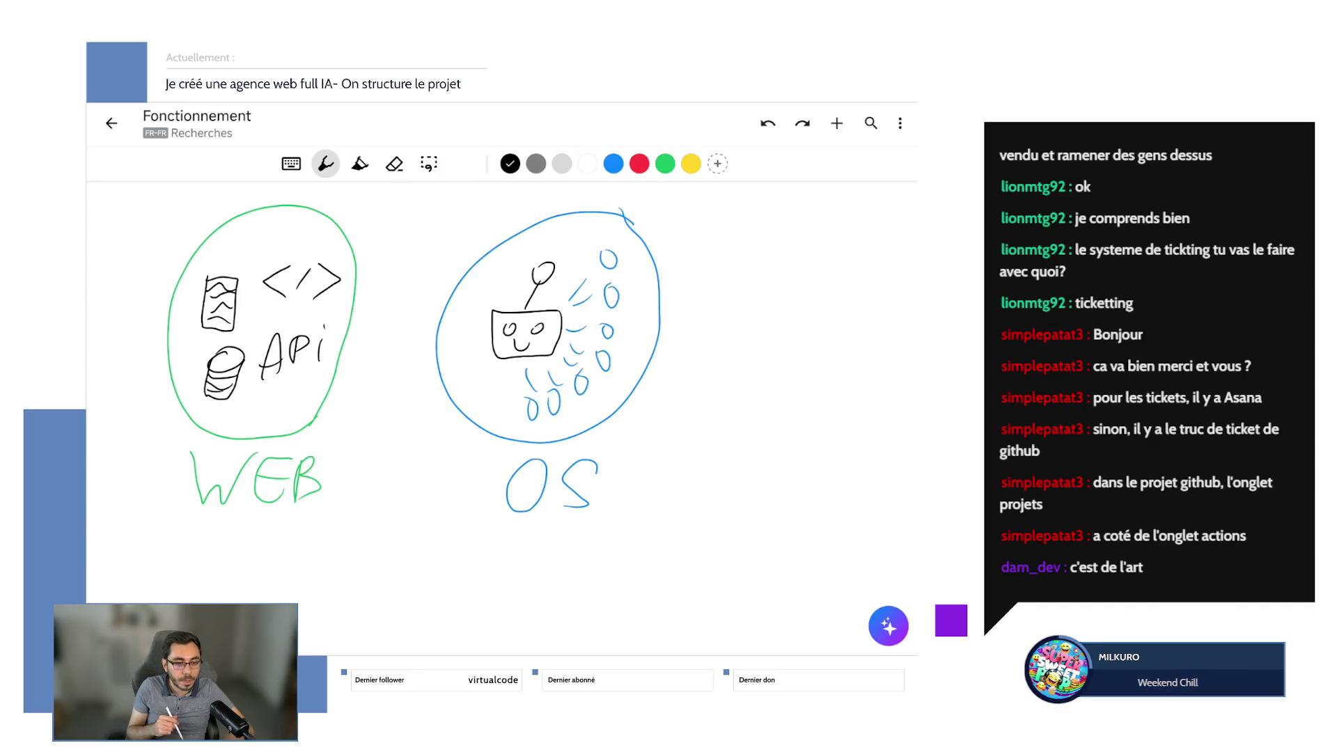
{"action": "mouse_move", "coordinate": [282, 528]}
{"action": "left_mouse_down"}
{"action": "mouse_move", "coordinate": [380, 590]}
{"action": "mouse_move", "coordinate": [517, 512]}
{"action": "left_mouse_up"}
{"action": "left_click_drag", "start_coordinate": [265, 552], "coordinate": [308, 539]}
{"action": "mouse_move", "coordinate": [477, 529]}
{"action": "left_mouse_down"}
{"action": "mouse_move", "coordinate": [519, 514]}
{"action": "mouse_move", "coordinate": [531, 560]}
{"action": "left_mouse_up"}
{"action": "left_click", "coordinate": [768, 123]}
{"action": "left_click", "coordinate": [768, 123]}
{"action": "left_click", "coordinate": [768, 123]}
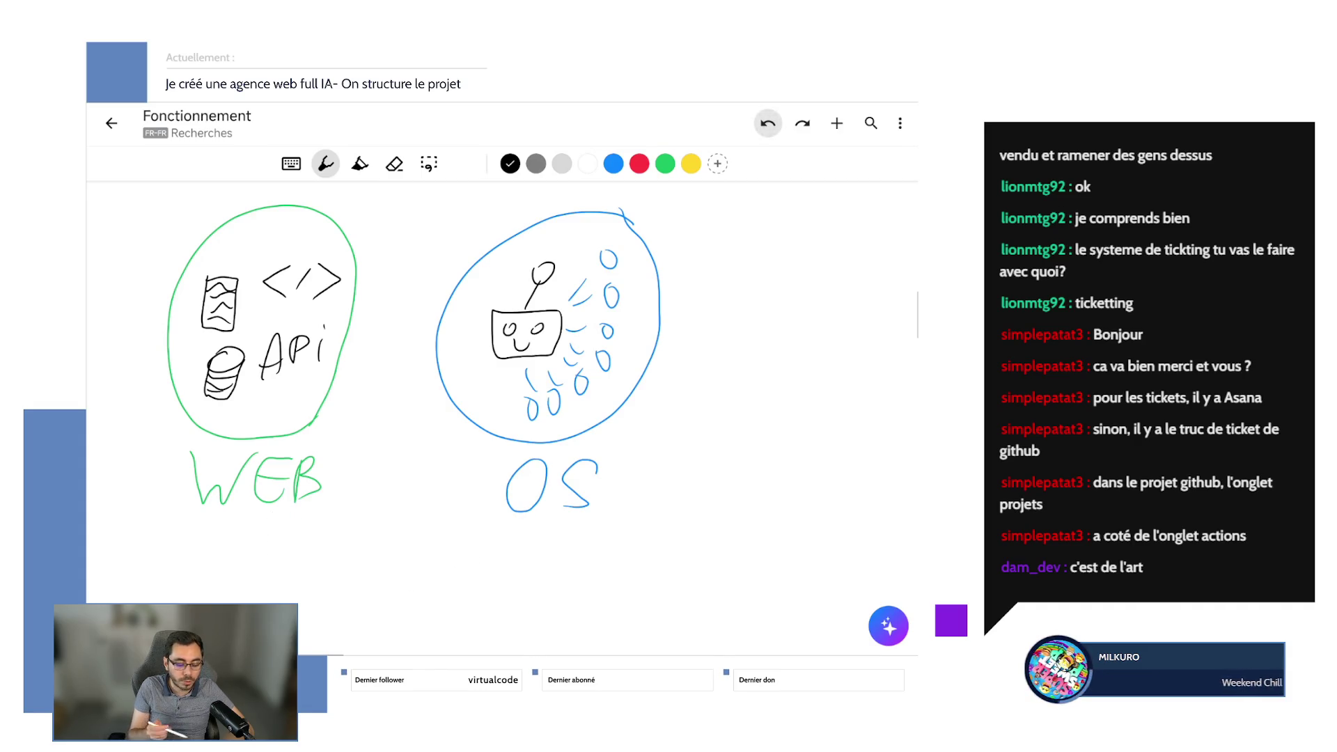
{"action": "left_click_drag", "start_coordinate": [487, 194], "coordinate": [310, 571]}
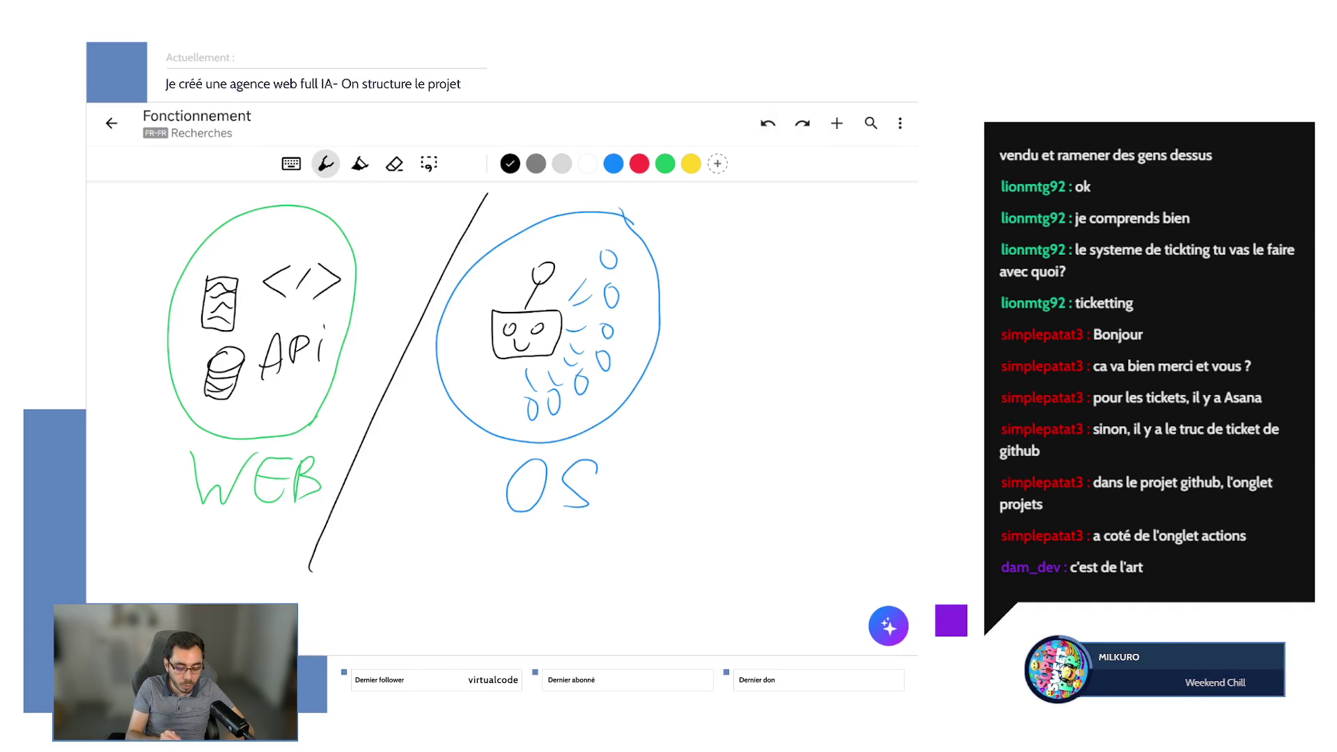
{"action": "left_click", "coordinate": [768, 124]}
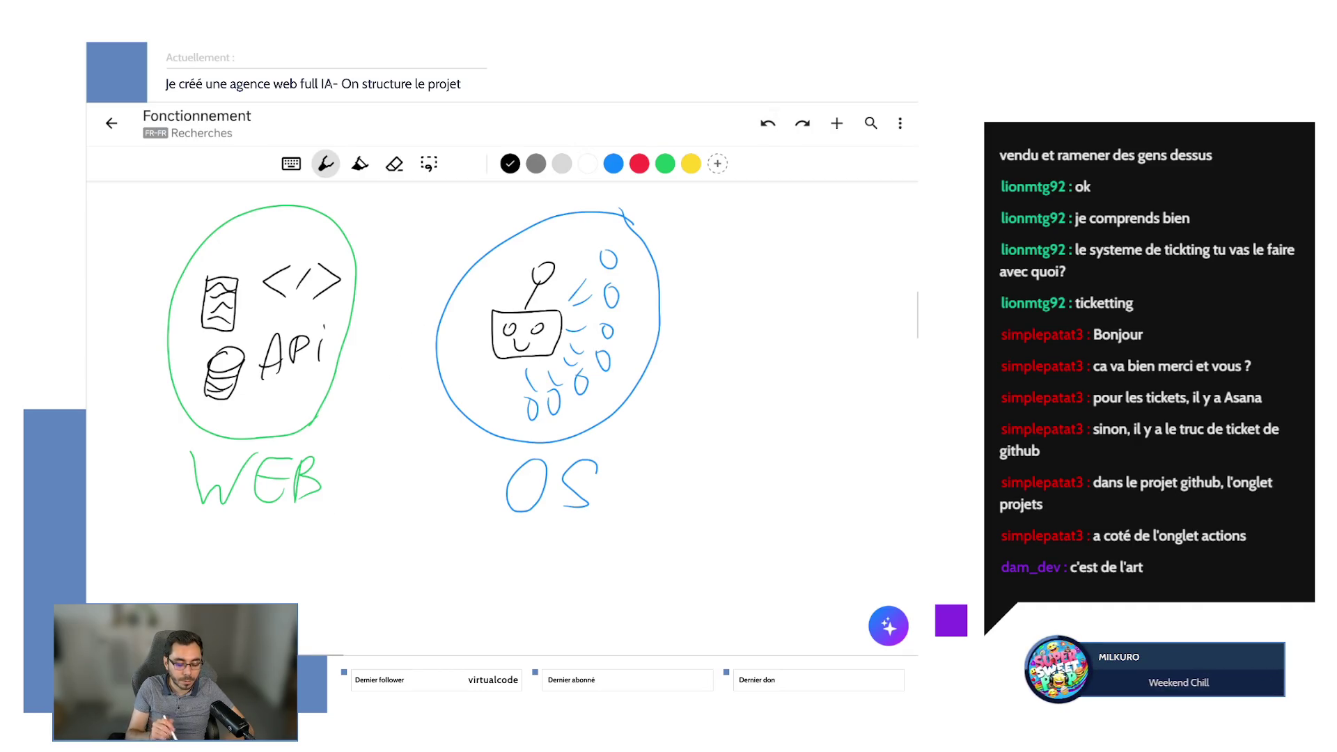
{"action": "left_click_drag", "start_coordinate": [421, 197], "coordinate": [404, 503]}
{"action": "left_click_drag", "start_coordinate": [282, 516], "coordinate": [498, 531]}
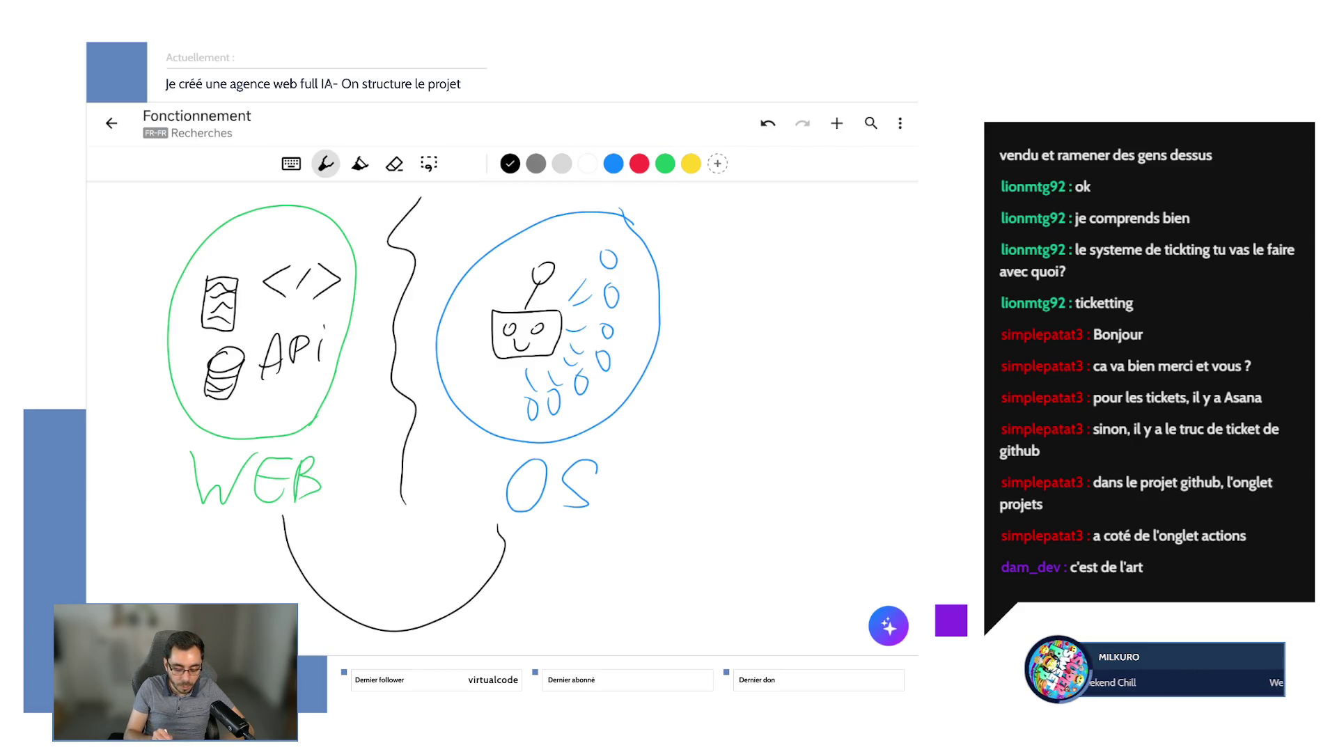
{"action": "left_click_drag", "start_coordinate": [262, 554], "coordinate": [312, 539]}
{"action": "left_click_drag", "start_coordinate": [460, 550], "coordinate": [520, 571]}
{"action": "left_click", "coordinate": [767, 124]}
{"action": "left_click", "coordinate": [767, 123]}
{"action": "left_click", "coordinate": [768, 124]}
{"action": "left_click", "coordinate": [767, 123]}
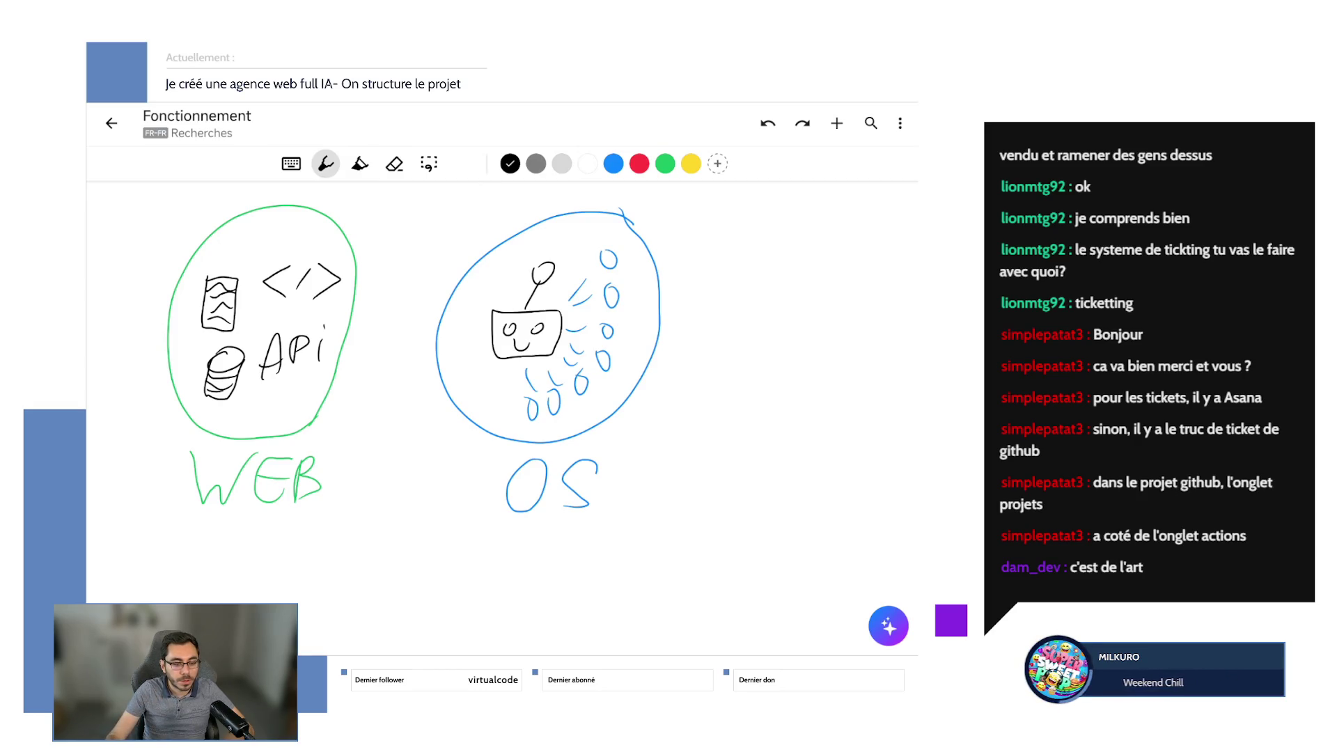
{"action": "left_click_drag", "start_coordinate": [217, 336], "coordinate": [233, 348]}
{"action": "key", "text": "ctrl+z"}
{"action": "left_click", "coordinate": [767, 123]}
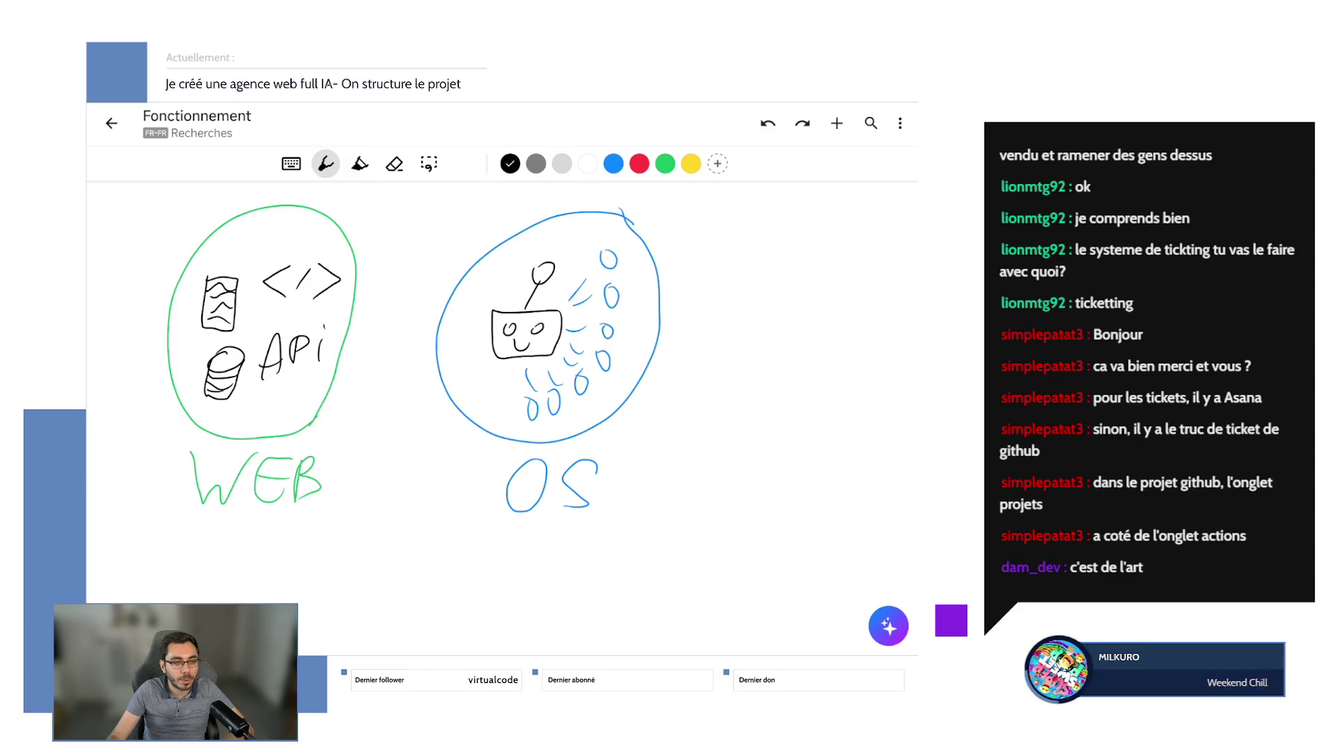
{"action": "mouse_move", "coordinate": [240, 329]}
{"action": "left_mouse_down"}
{"action": "mouse_move", "coordinate": [252, 362]}
{"action": "mouse_move", "coordinate": [221, 330]}
{"action": "left_mouse_up"}
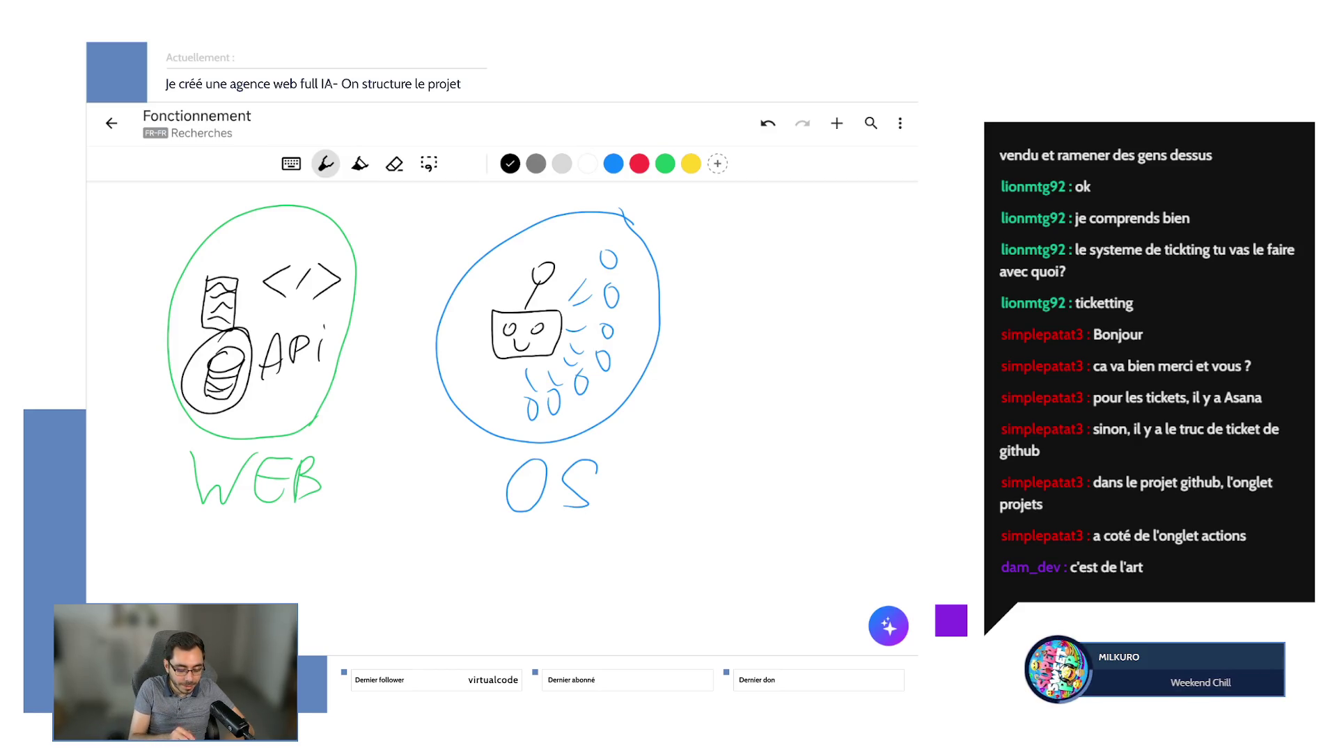
{"action": "left_click", "coordinate": [767, 123]}
{"action": "left_click", "coordinate": [802, 123]}
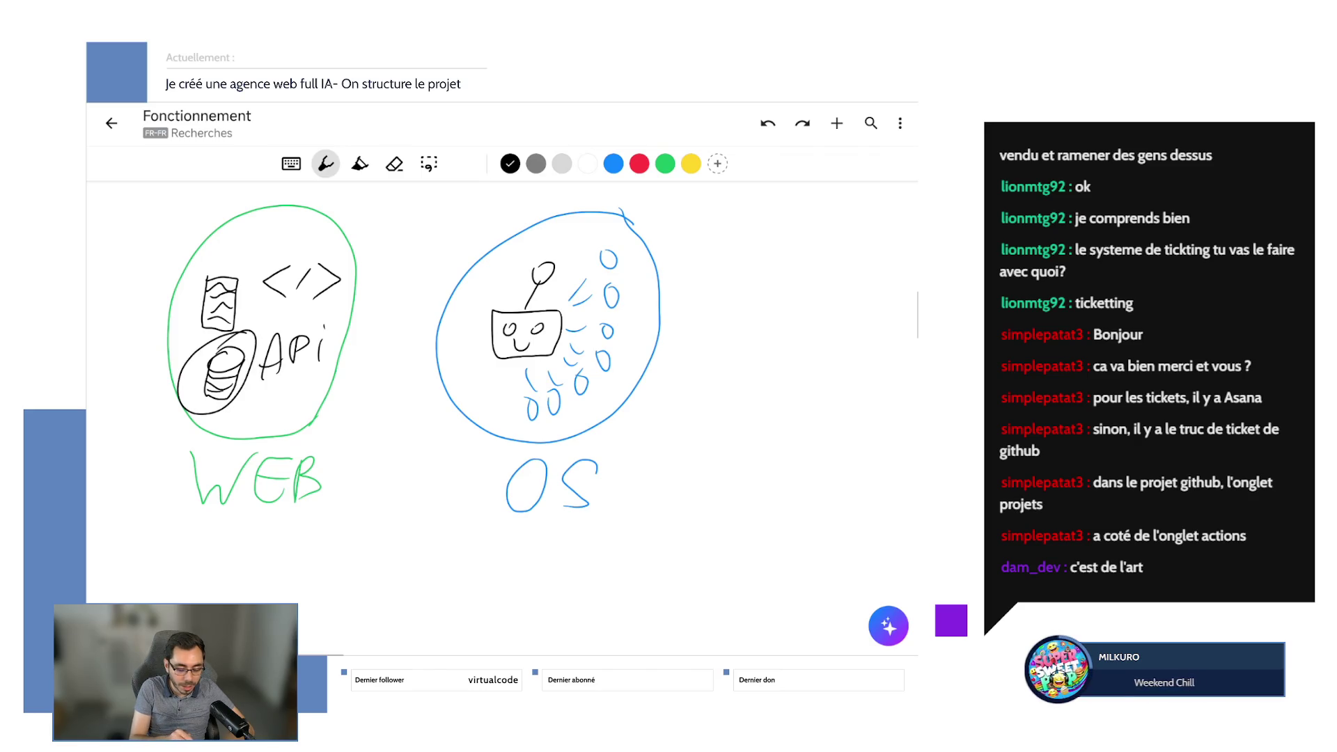
{"action": "left_click", "coordinate": [802, 123]}
{"action": "left_click_drag", "start_coordinate": [209, 334], "coordinate": [229, 404]}
{"action": "left_click", "coordinate": [768, 123]}
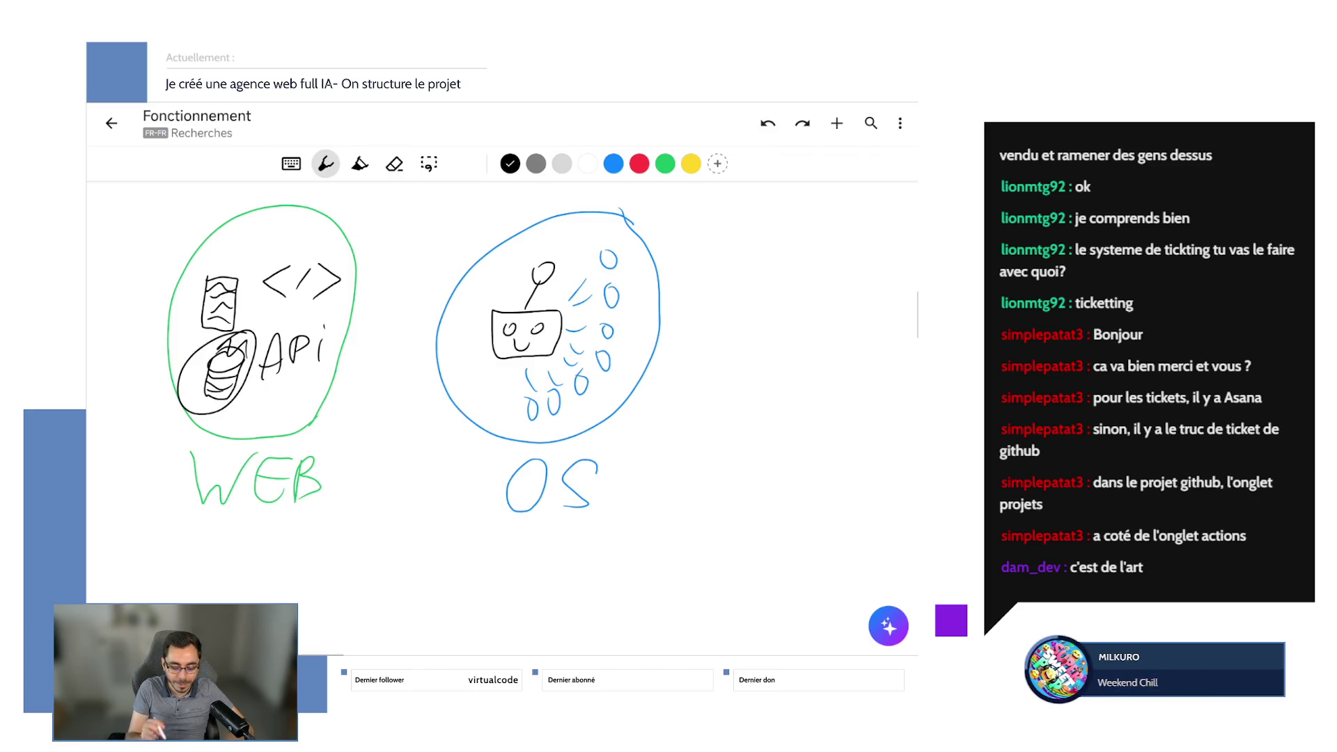
{"action": "mouse_move", "coordinate": [426, 422]}
{"action": "left_mouse_down"}
{"action": "mouse_move", "coordinate": [514, 250]}
{"action": "mouse_move", "coordinate": [565, 471]}
{"action": "left_mouse_up"}
{"action": "left_click", "coordinate": [768, 123]}
{"action": "left_click", "coordinate": [802, 123]}
{"action": "left_click", "coordinate": [767, 124]}
{"action": "left_click", "coordinate": [767, 123]}
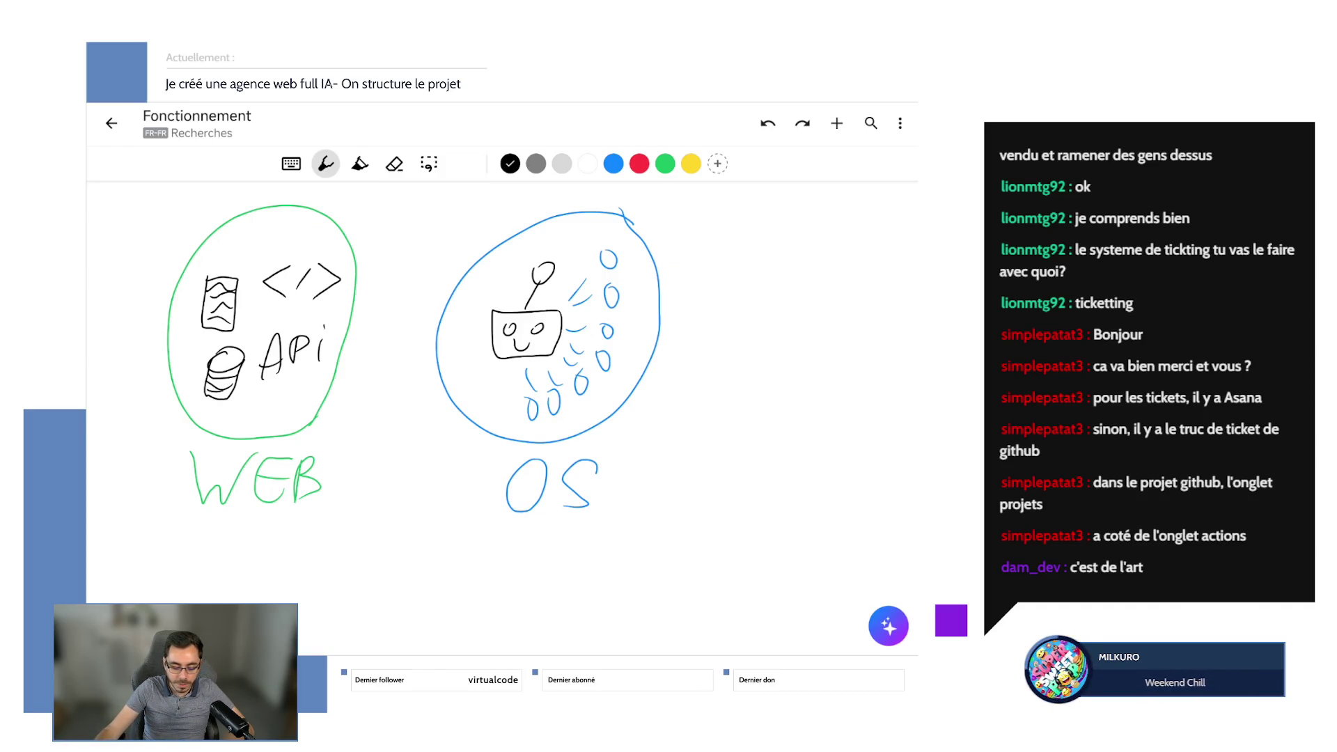
{"action": "mouse_move", "coordinate": [196, 400]}
{"action": "left_mouse_down"}
{"action": "mouse_move", "coordinate": [237, 349]}
{"action": "mouse_move", "coordinate": [254, 390]}
{"action": "left_mouse_up"}
{"action": "left_click", "coordinate": [767, 123]}
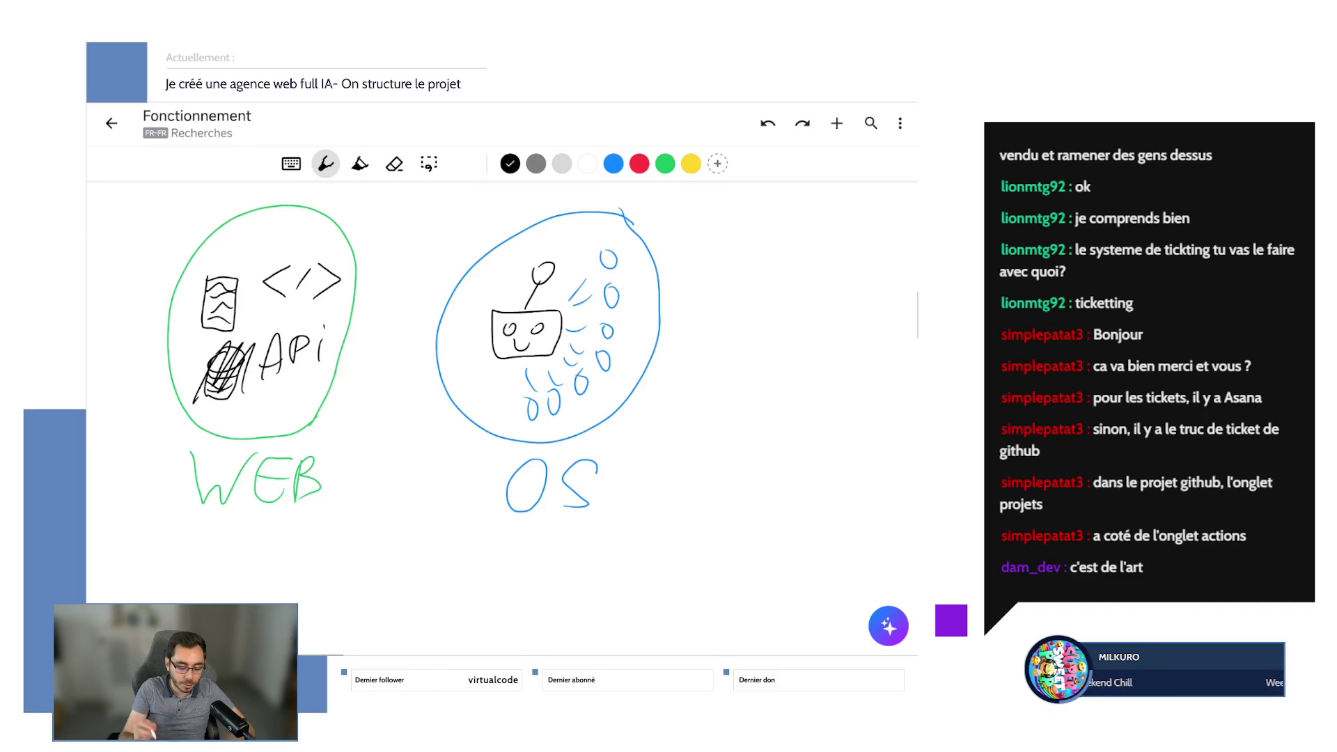
{"action": "left_click", "coordinate": [767, 123]}
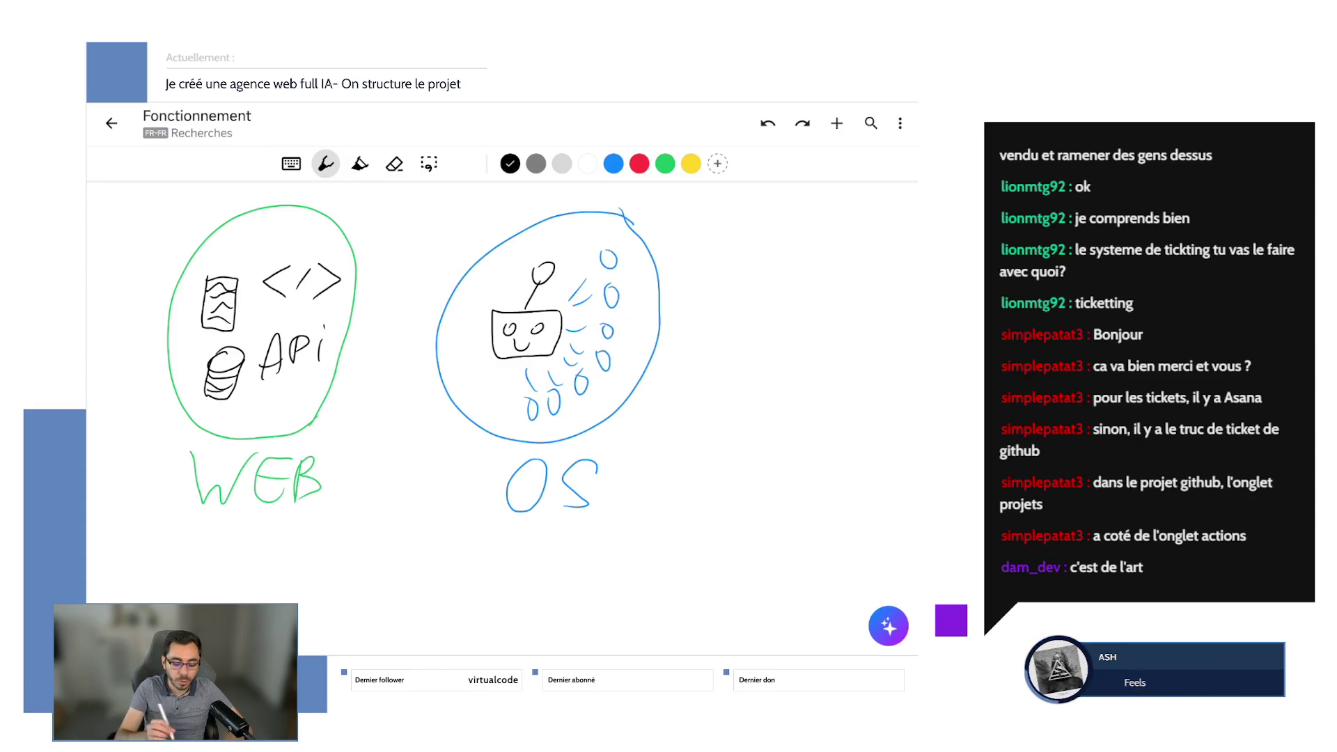
{"action": "mouse_move", "coordinate": [354, 325]}
{"action": "left_mouse_down"}
{"action": "mouse_move", "coordinate": [410, 322]}
{"action": "mouse_move", "coordinate": [424, 337]}
{"action": "mouse_move", "coordinate": [369, 338]}
{"action": "mouse_move", "coordinate": [426, 343]}
{"action": "mouse_move", "coordinate": [401, 350]}
{"action": "left_mouse_up"}
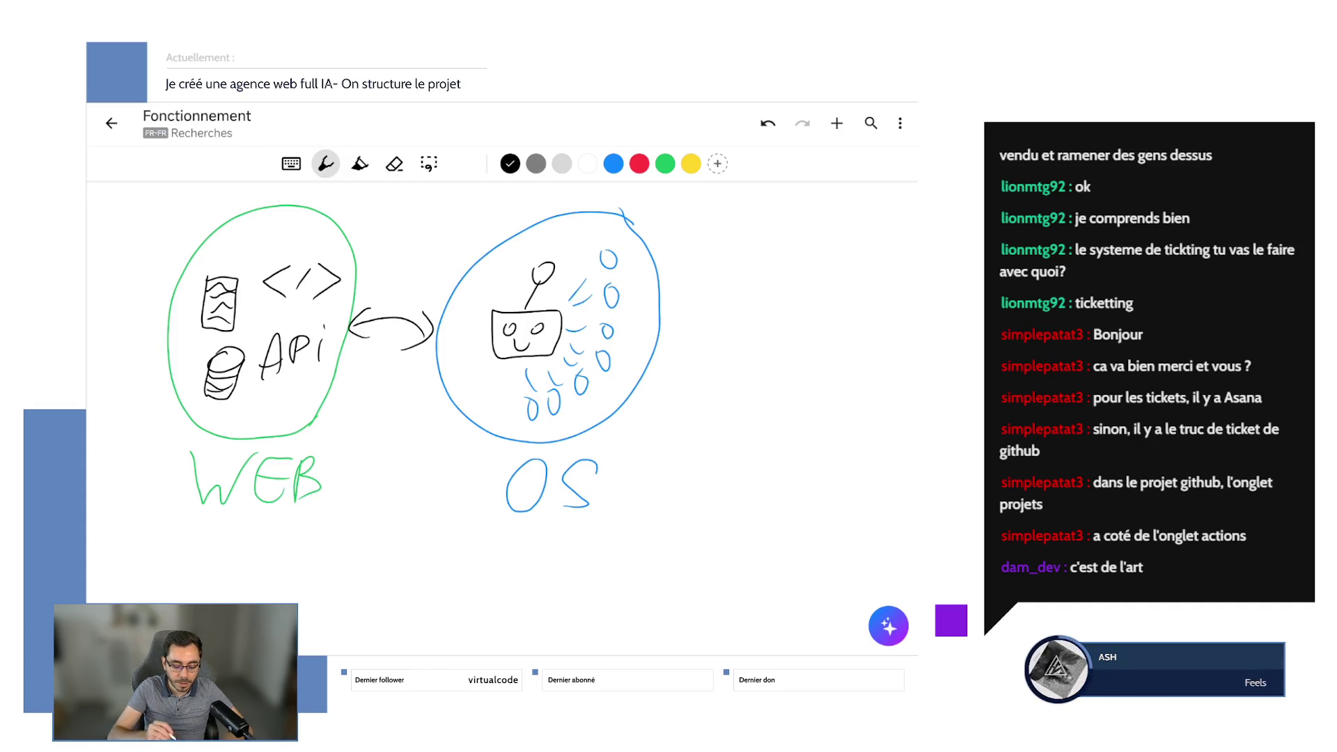
{"action": "left_click", "coordinate": [767, 122]}
{"action": "left_click", "coordinate": [768, 123]}
{"action": "left_click", "coordinate": [767, 122]}
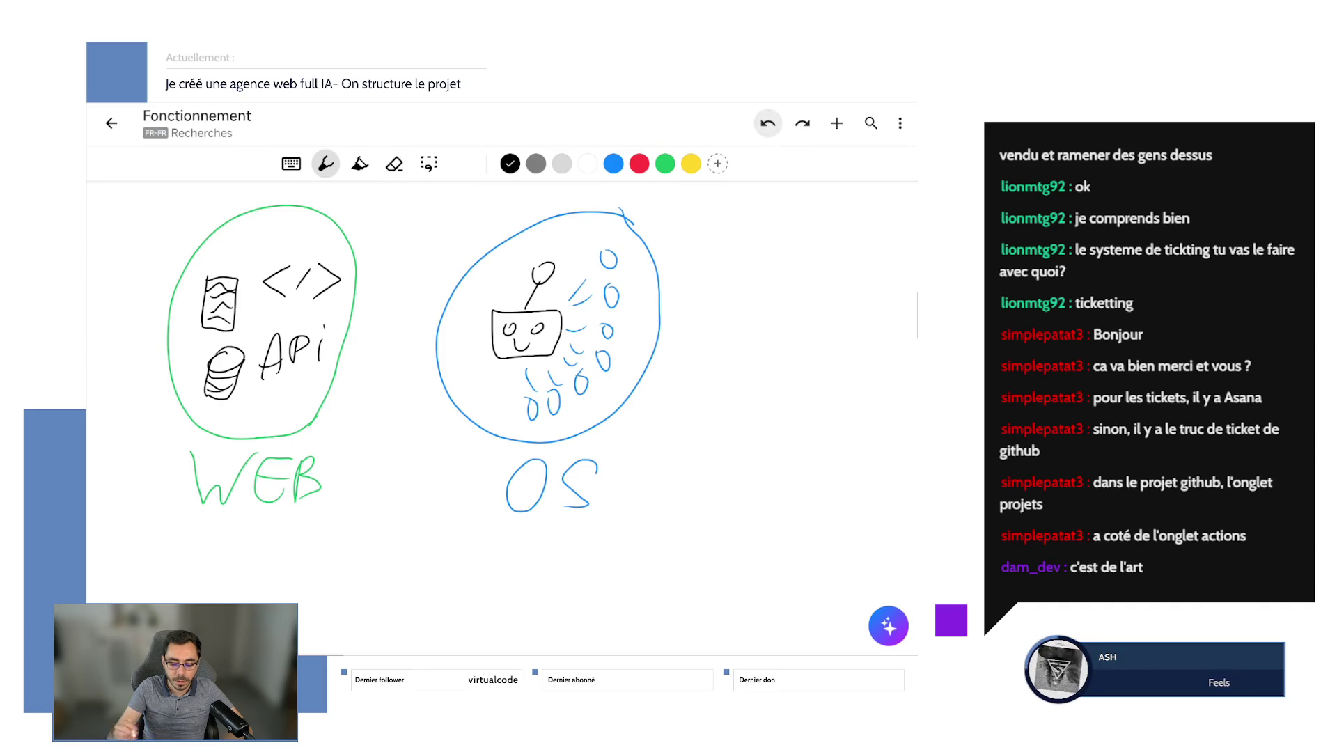
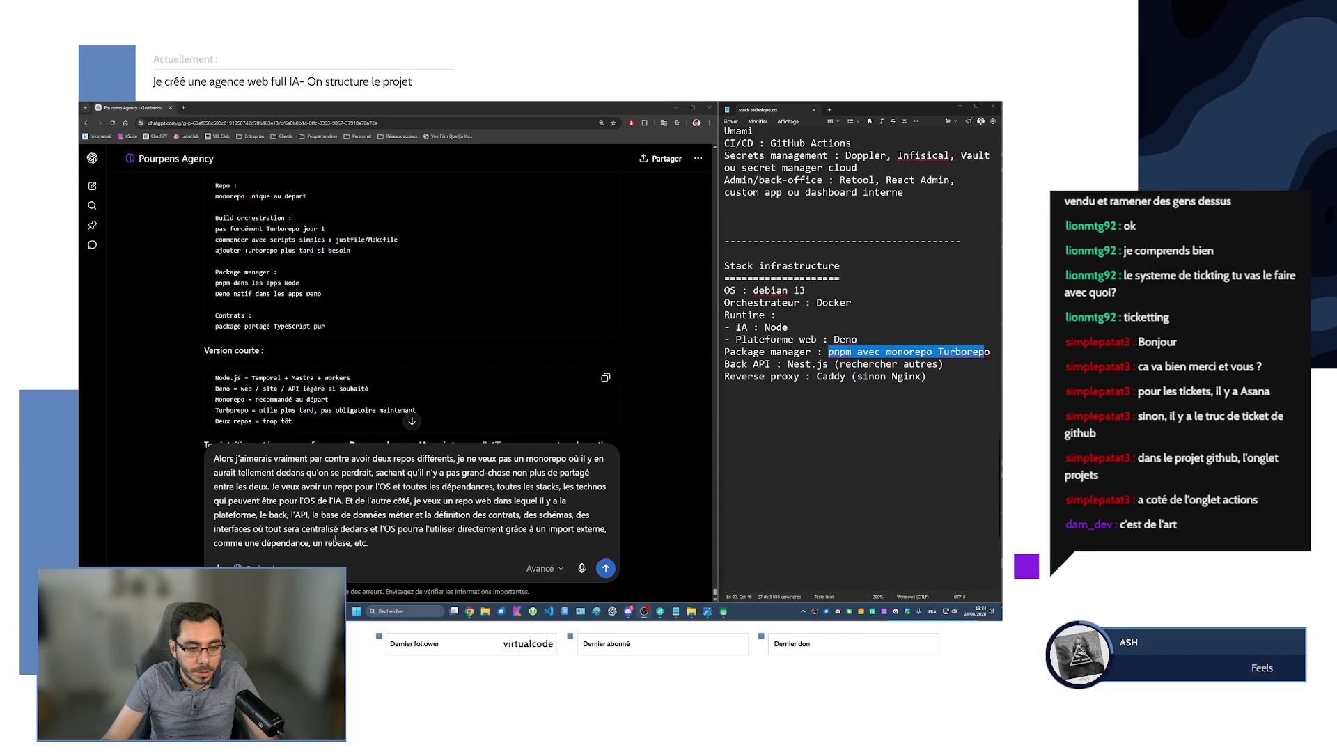
Replace 'rebase' in the draft with '@' followed by 'pour importer chemin local, etc.'.
{"action": "left_click", "coordinate": [384, 542]}
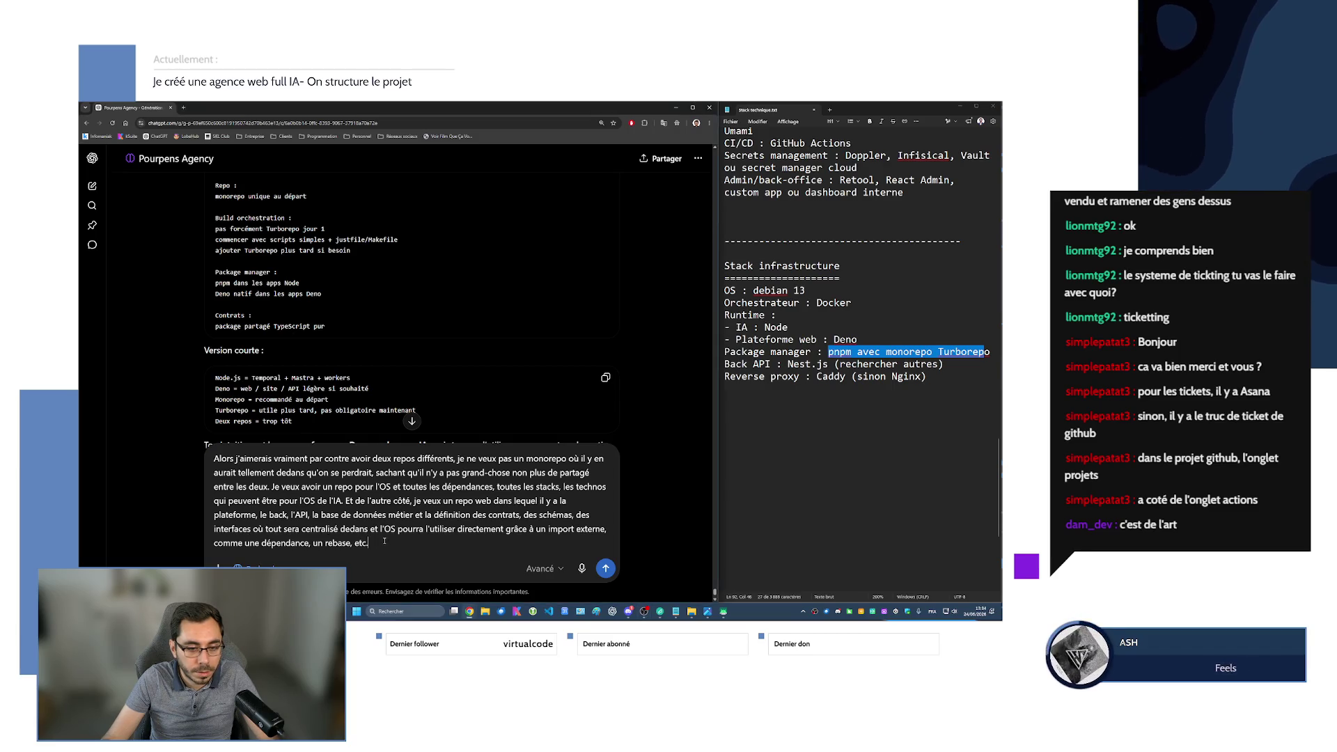
{"action": "double_click", "coordinate": [338, 543]}
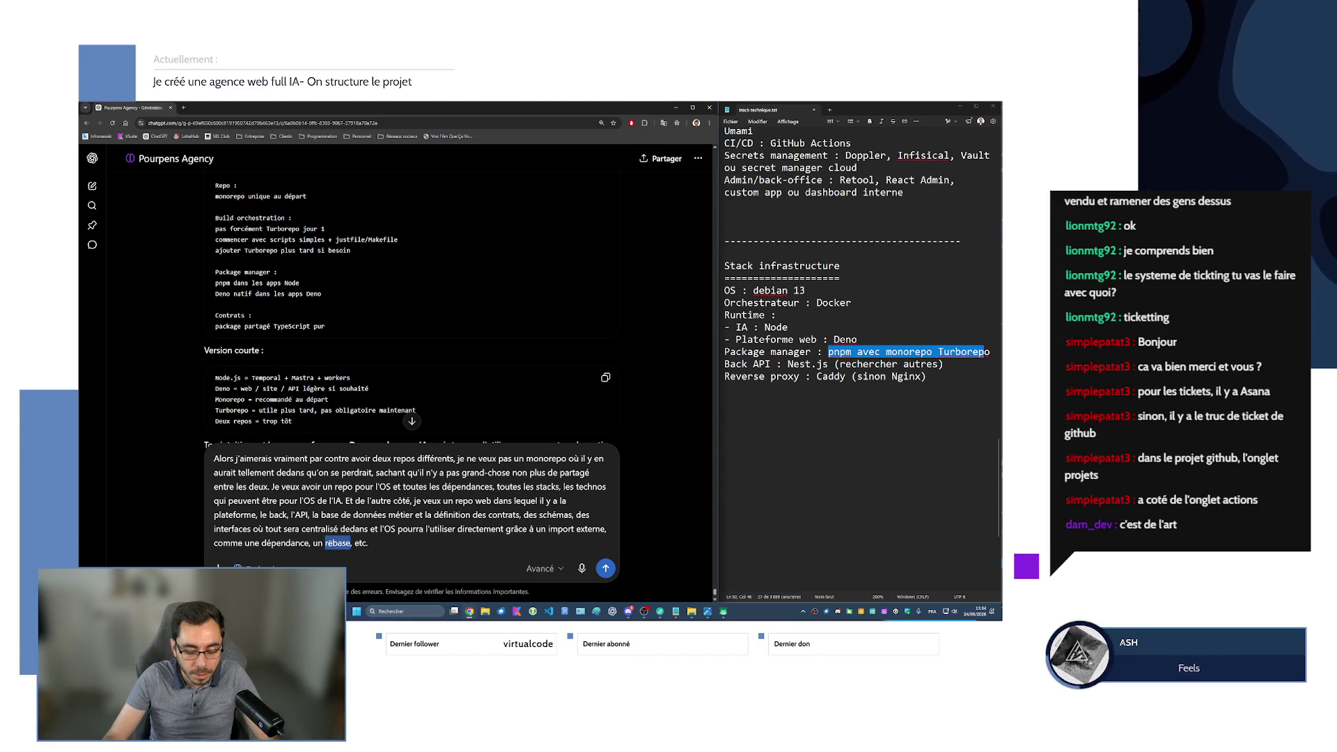
{"action": "key", "text": "BackSpace"}
{"action": "type", "text": "@"}
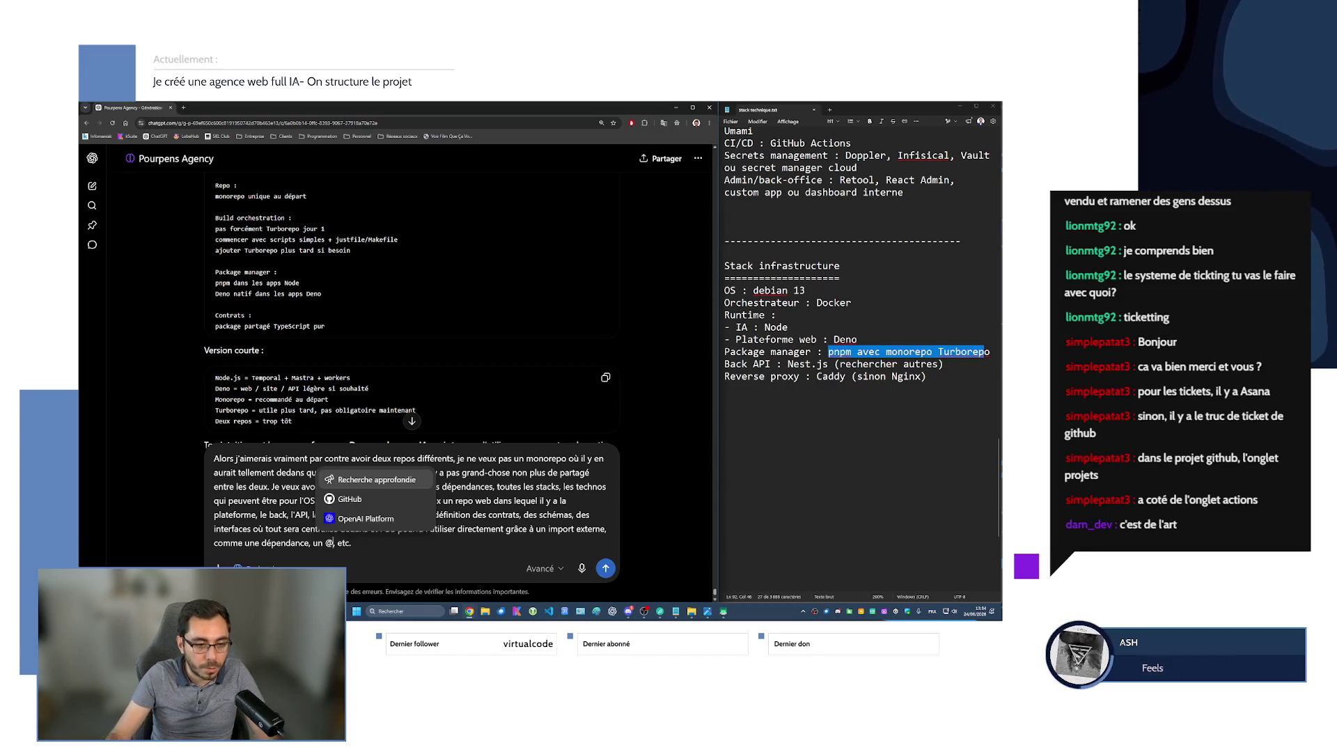
{"action": "key", "text": "Escape"}
{"action": "type", "text": "..."}
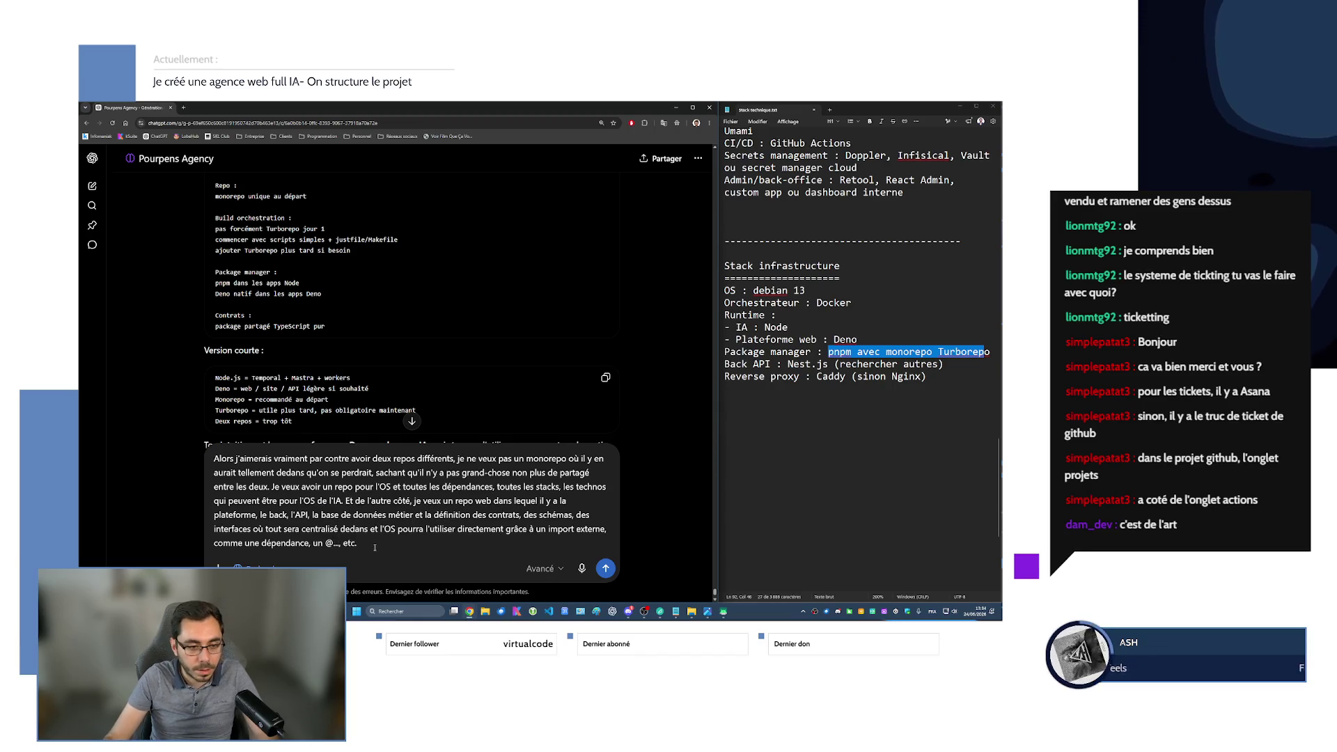
{"action": "type", "text": "pour importer"}
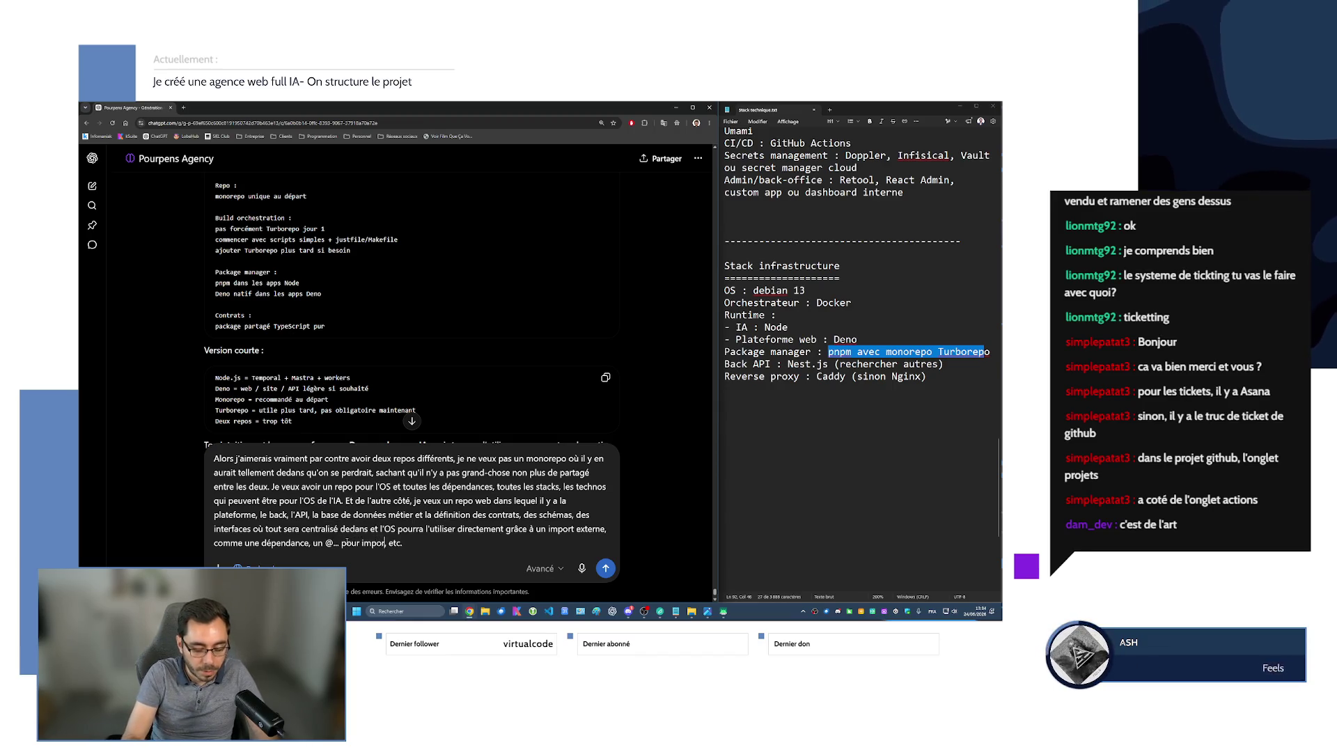
{"action": "left_click", "coordinate": [431, 543]}
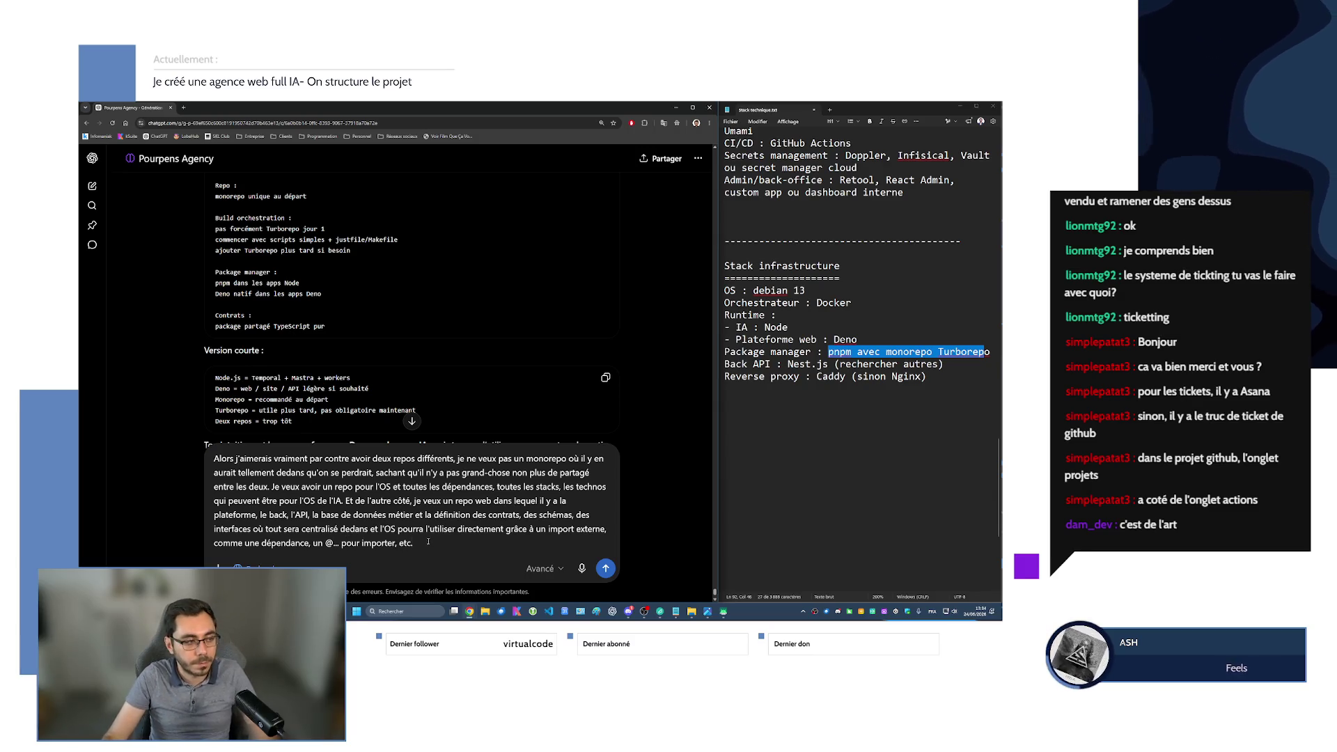
{"action": "left_click", "coordinate": [394, 543]}
{"action": "type", "text": "un chemin"}
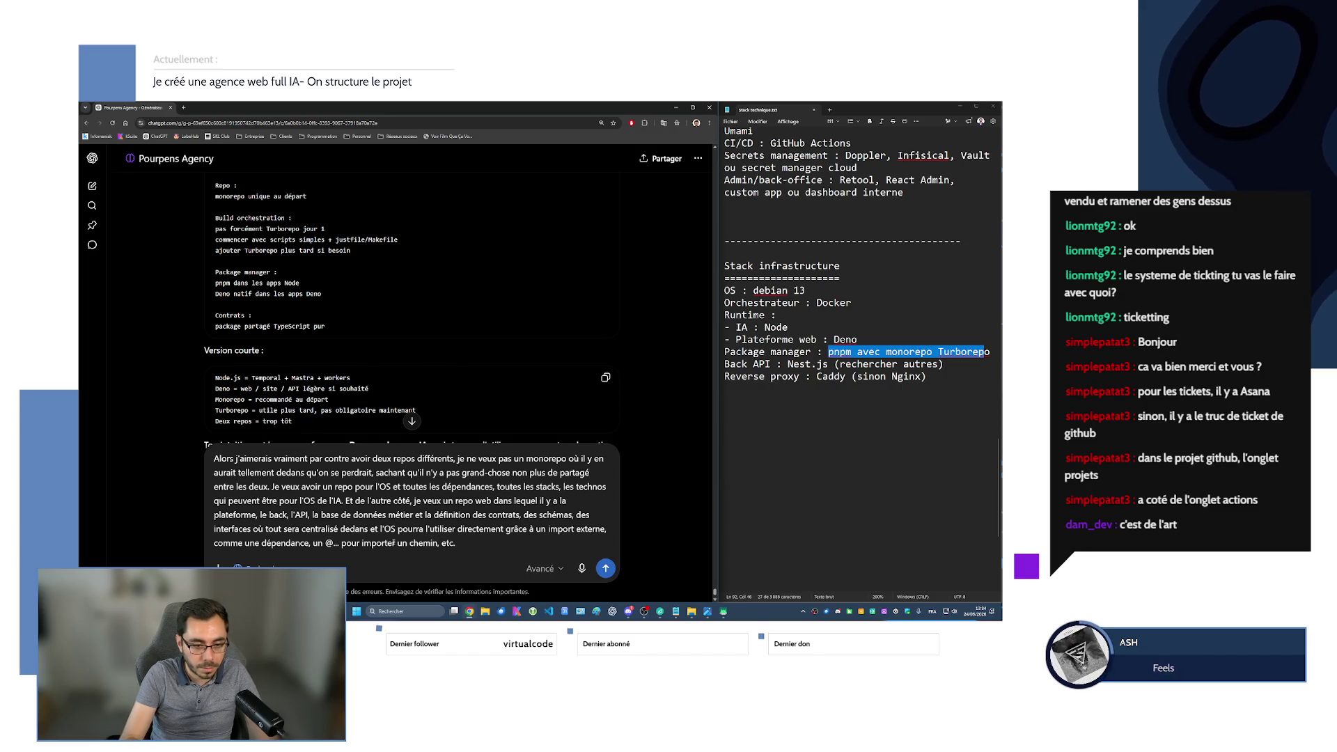
{"action": "key", "text": "BackSpace"}
{"action": "key", "text": "BackSpace"}
{"action": "key", "text": "BackSpace"}
{"action": "type", "text": "chemin local, etc"}
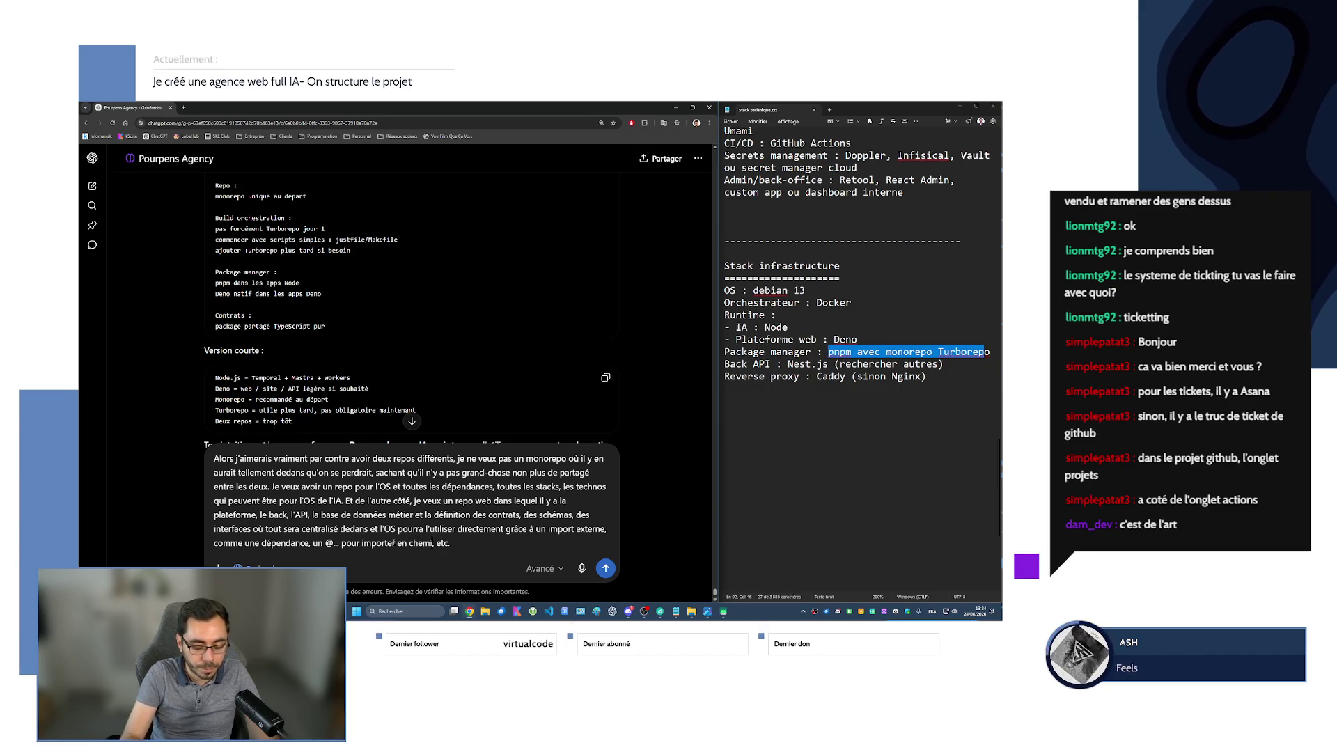
{"action": "type", "text": "."}
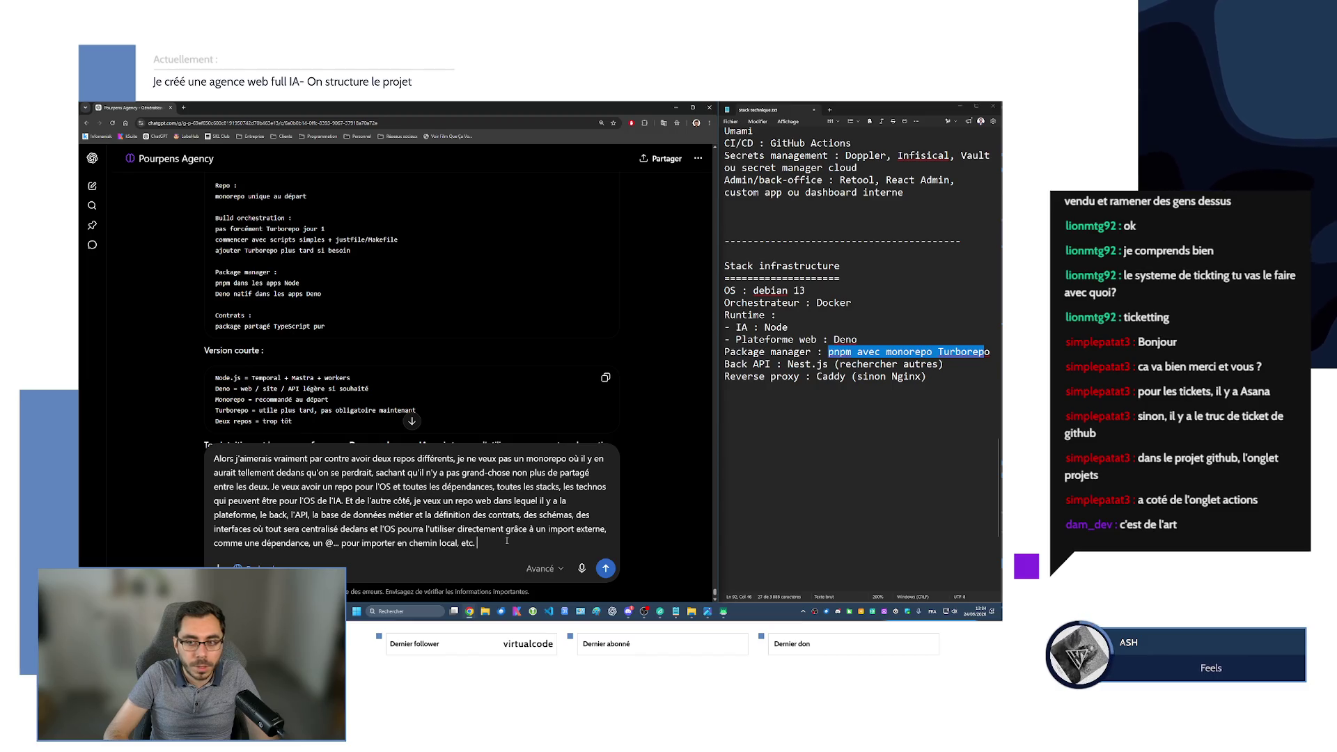
{"action": "left_click", "coordinate": [510, 539]}
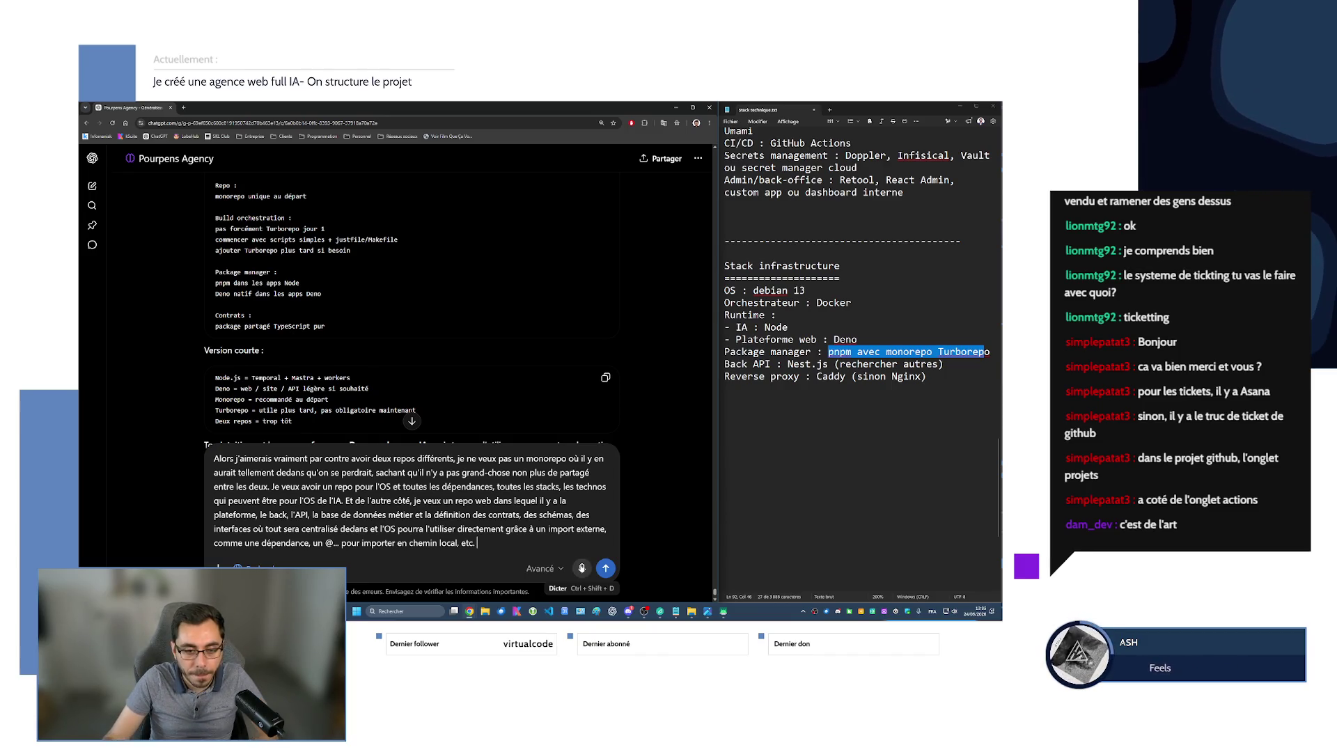
Dictate a paragraph proposing a third repo for shared Zod contracts and OpenAPI Swagger docs, and send it.
{"action": "key", "text": "ctrl+shift+d"}
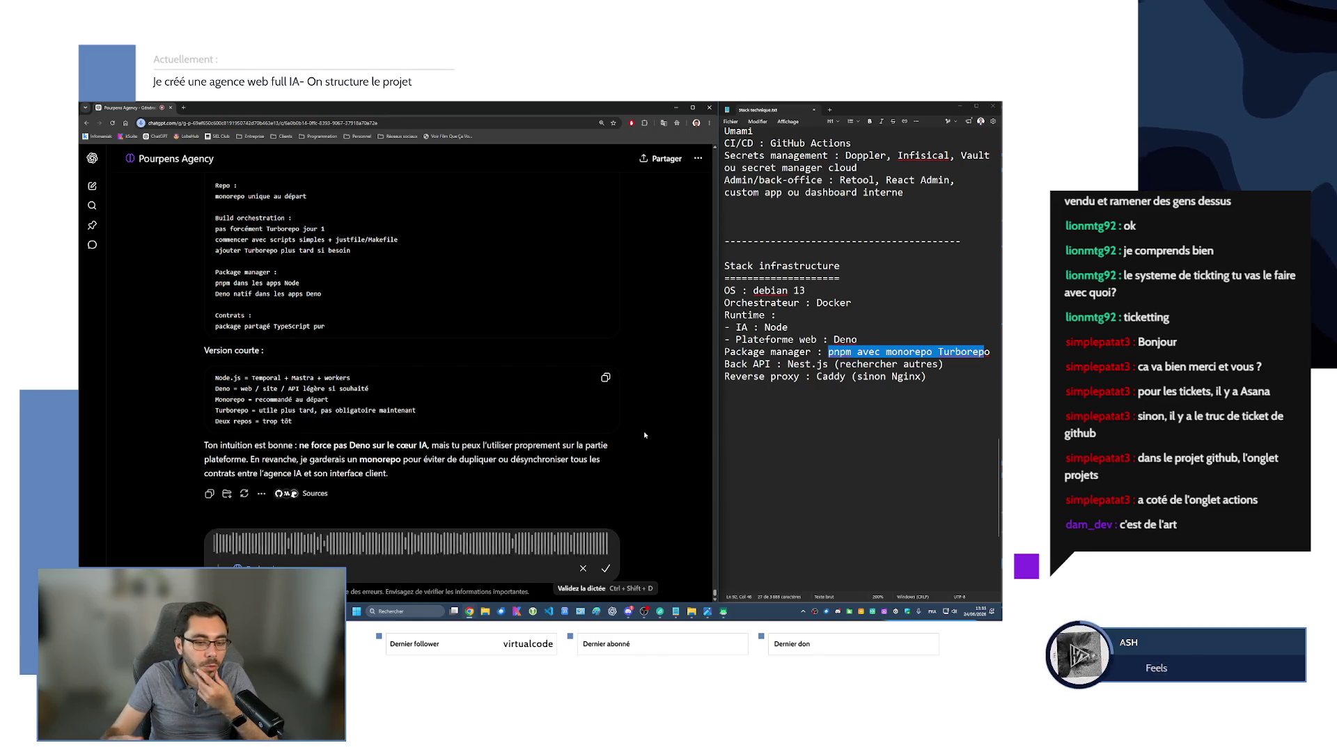
{"action": "left_click", "coordinate": [605, 571]}
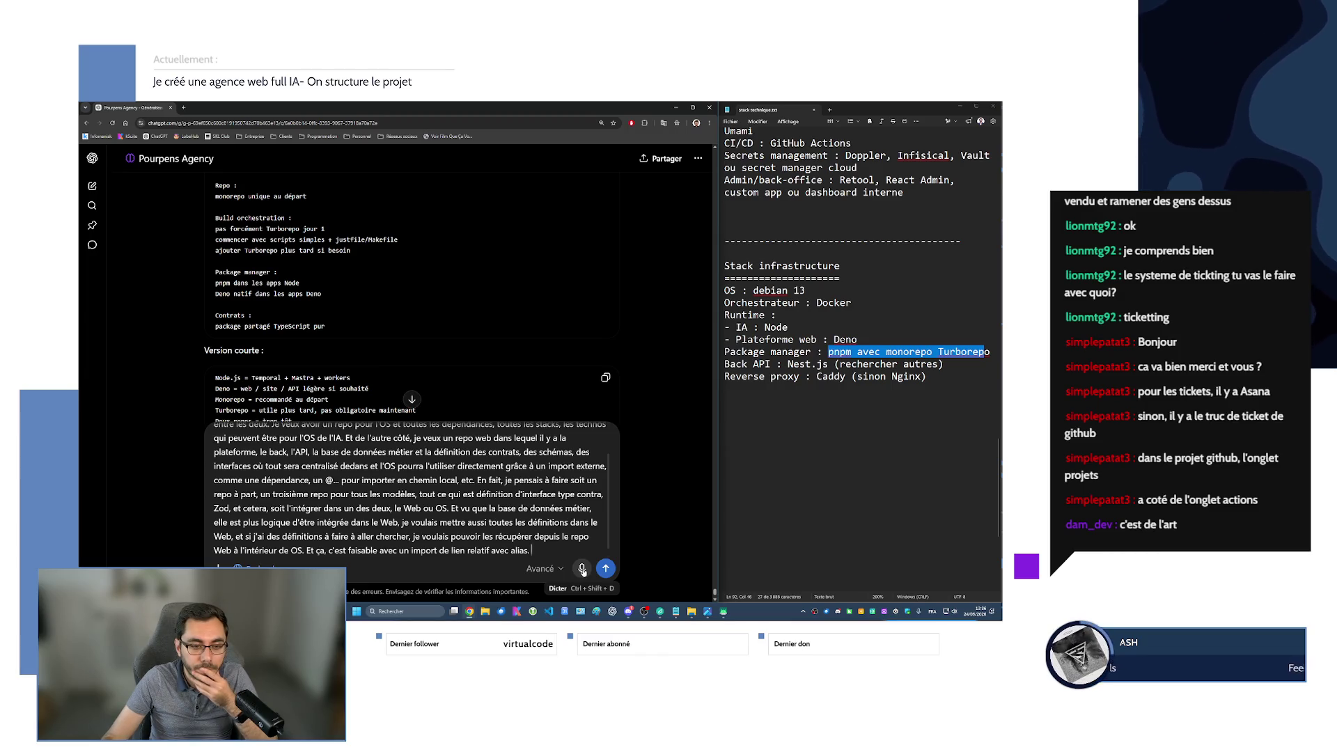
{"action": "left_click", "coordinate": [583, 569]}
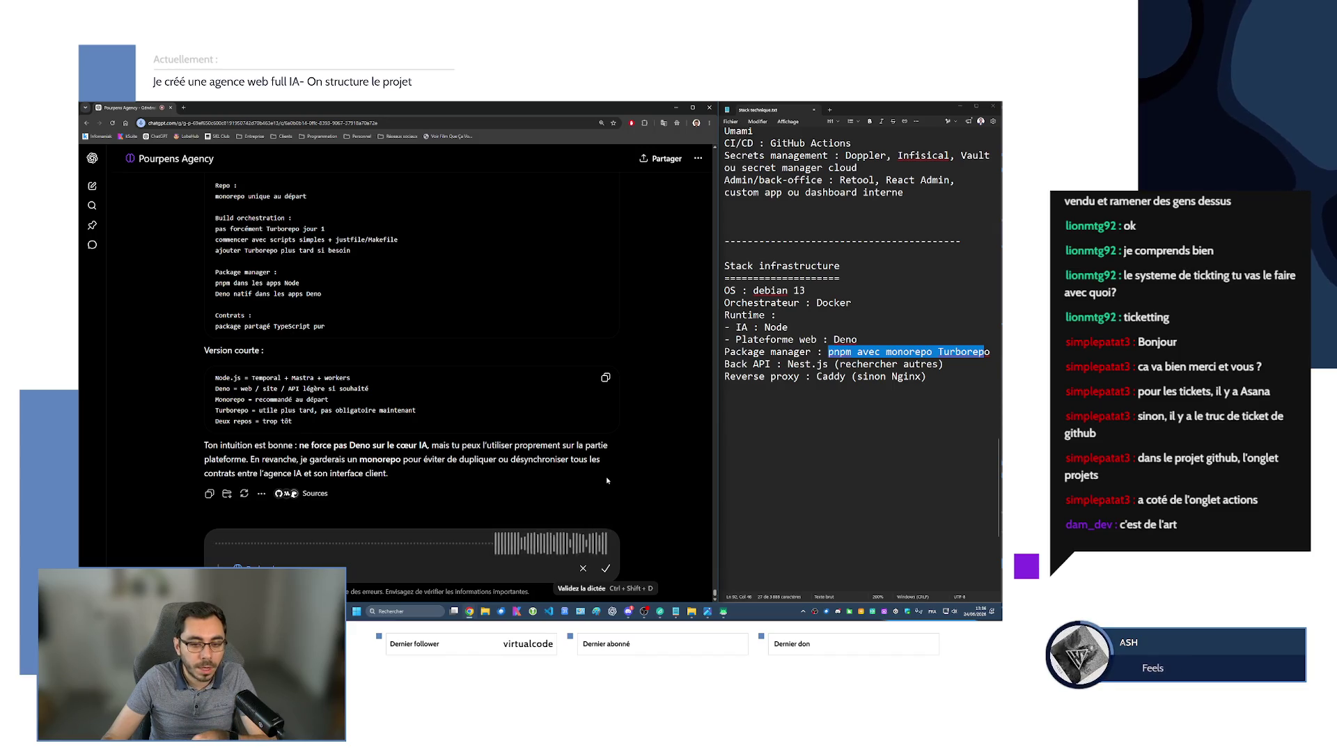
{"action": "left_click", "coordinate": [606, 569]}
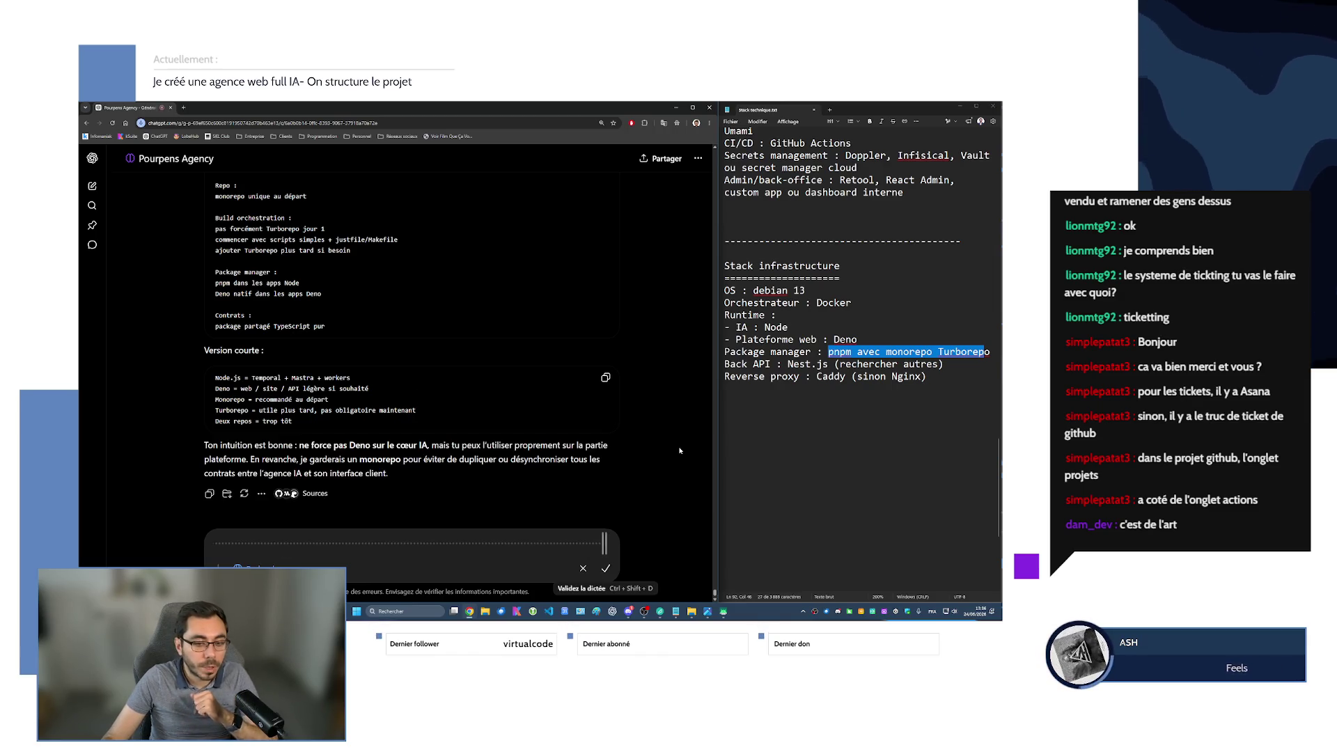
{"action": "left_click", "coordinate": [605, 568]}
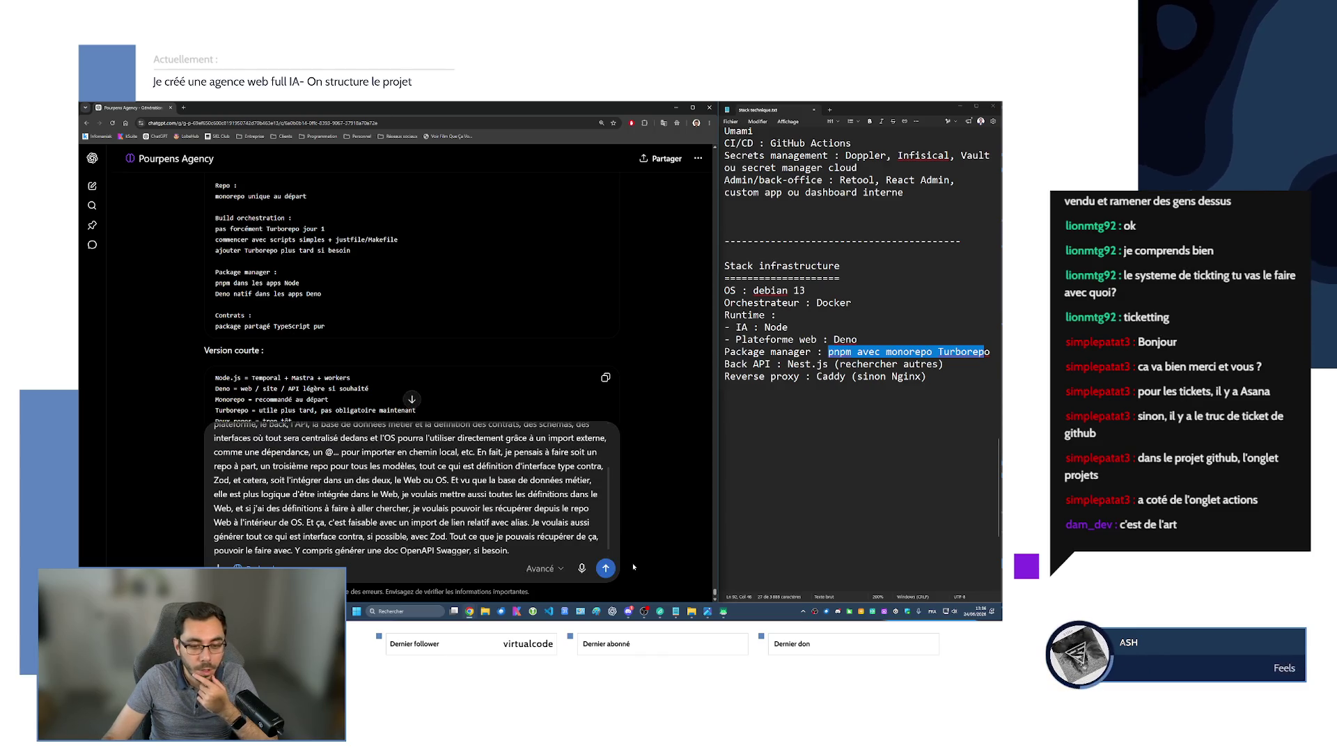
{"action": "left_click", "coordinate": [606, 568]}
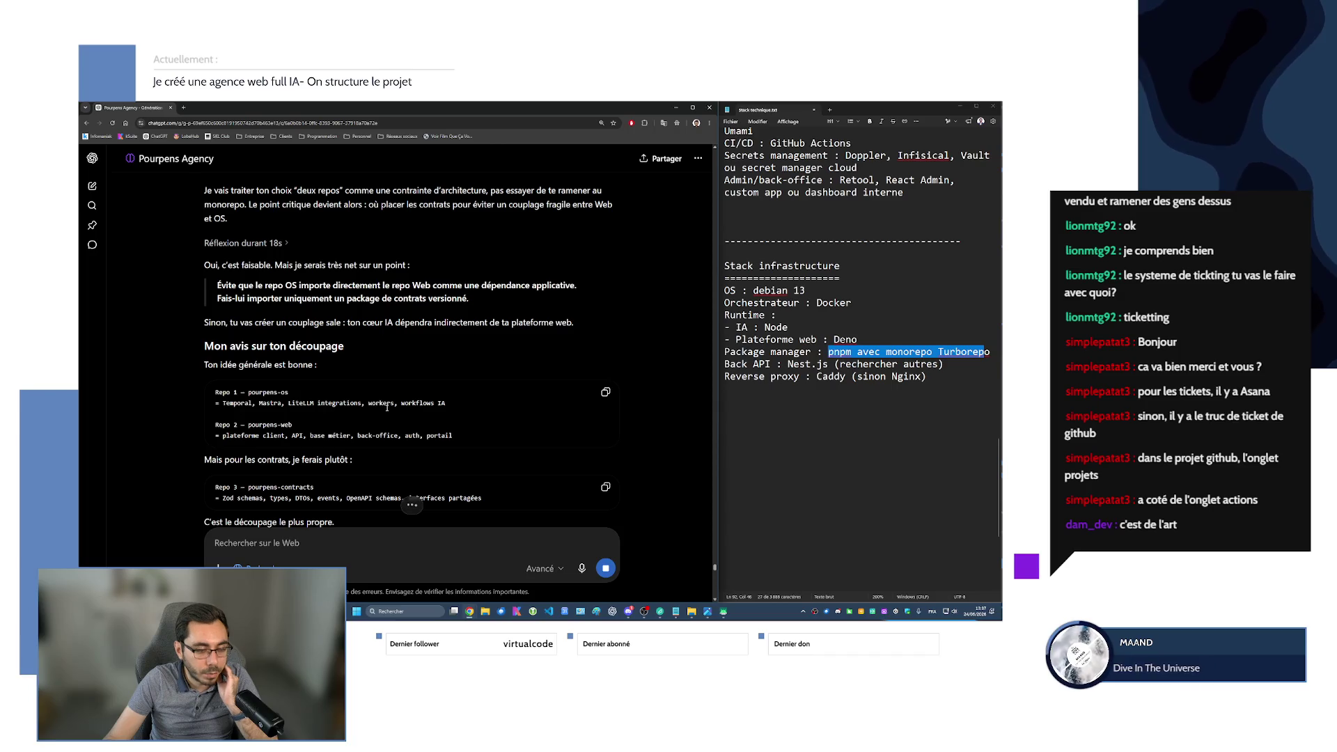
Scroll the reply from the Repo 2 description down to 'Option 1 — Recommandée : 3 repos' and the pourpens-contracts src tree.
{"action": "left_click_drag", "start_coordinate": [229, 437], "coordinate": [453, 437]}
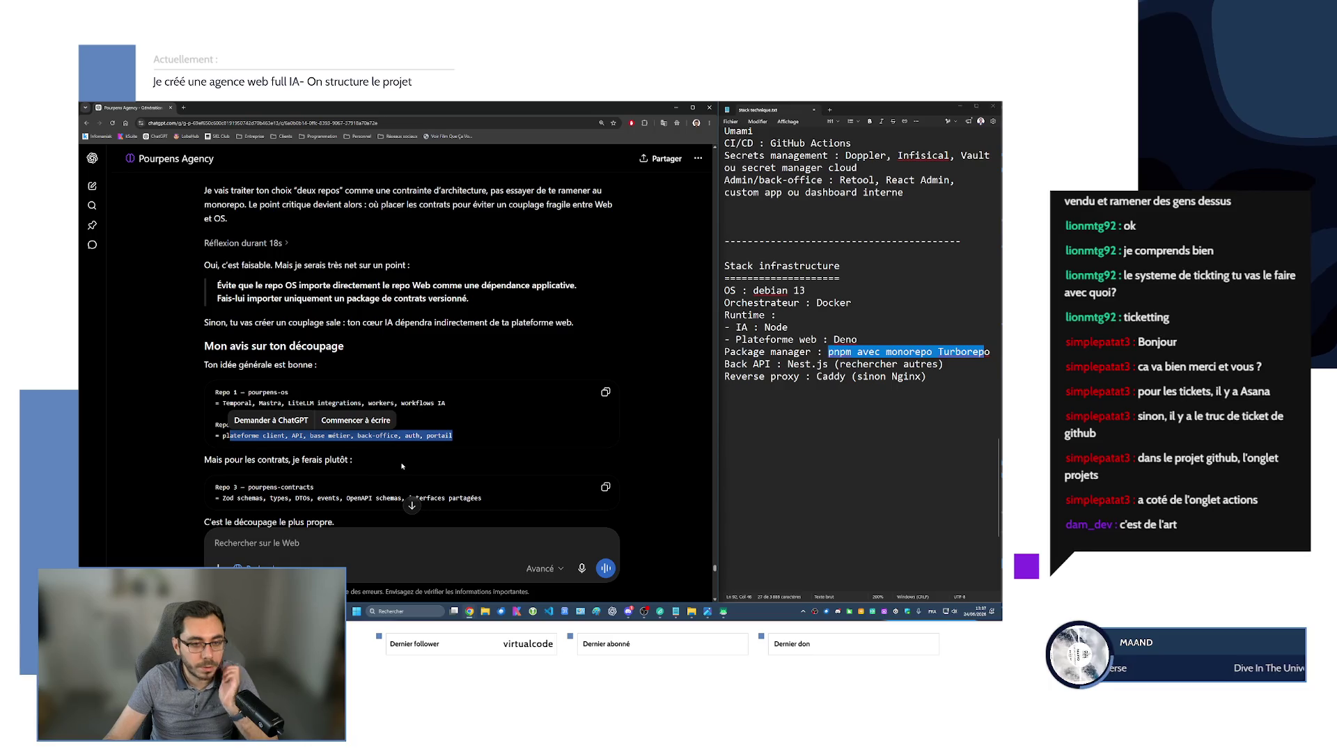
{"action": "scroll", "coordinate": [316, 468], "scroll_direction": "down", "scroll_amount": 1}
{"action": "left_click", "coordinate": [334, 457]}
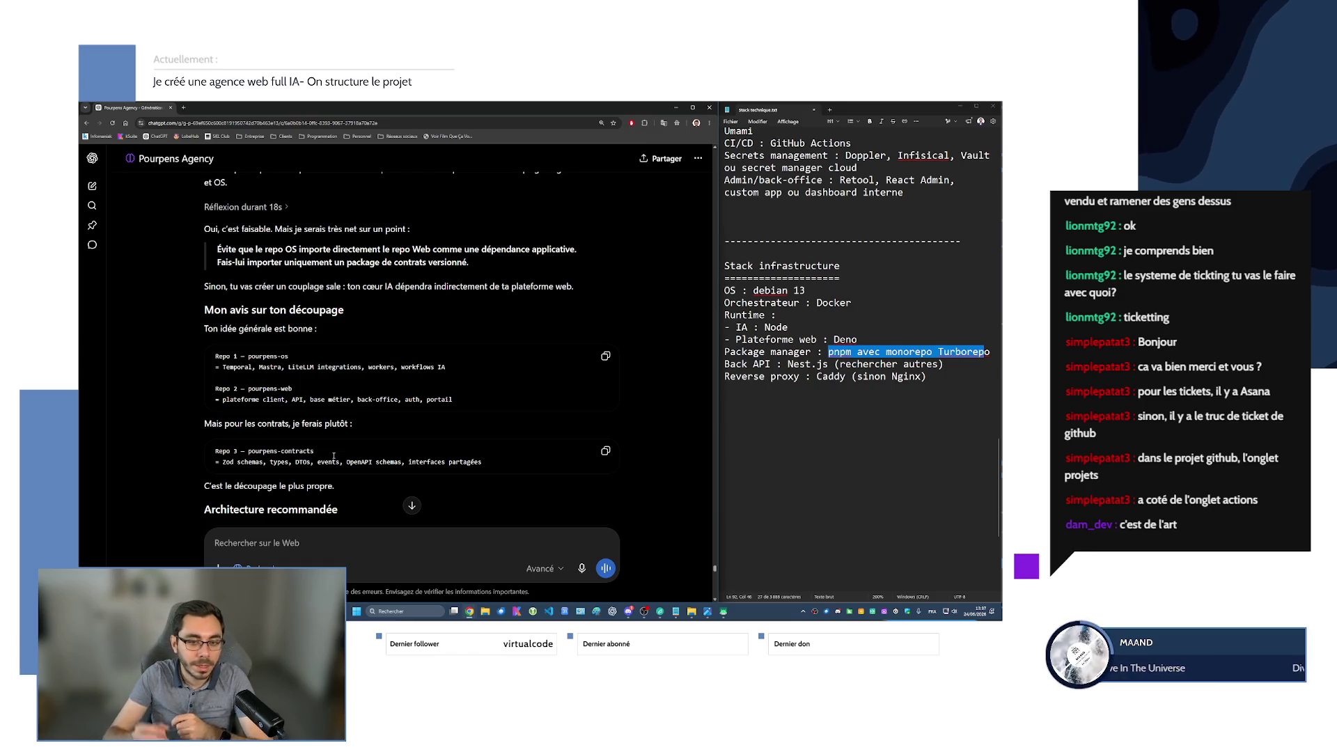
{"action": "scroll", "coordinate": [348, 422], "scroll_direction": "down", "scroll_amount": 3}
{"action": "scroll", "coordinate": [322, 398], "scroll_direction": "down", "scroll_amount": 2}
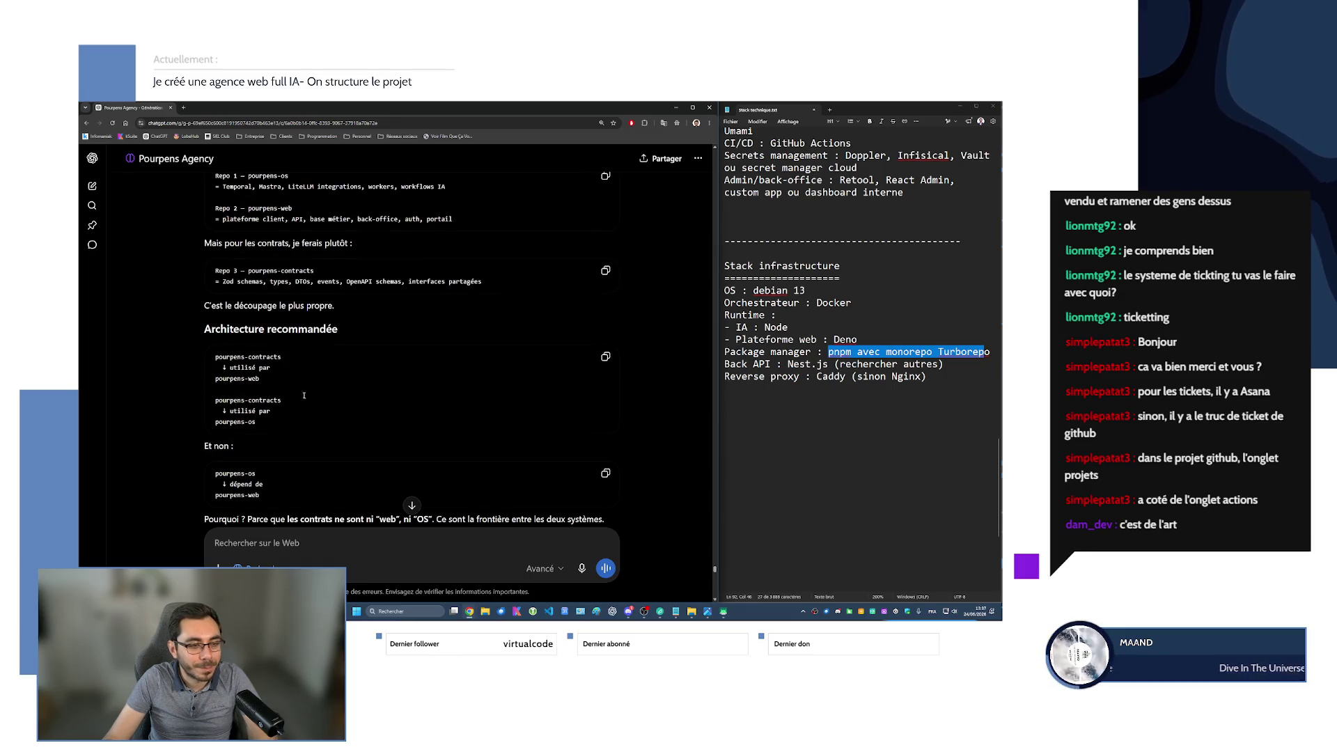
{"action": "scroll", "coordinate": [211, 375], "scroll_direction": "down", "scroll_amount": 1}
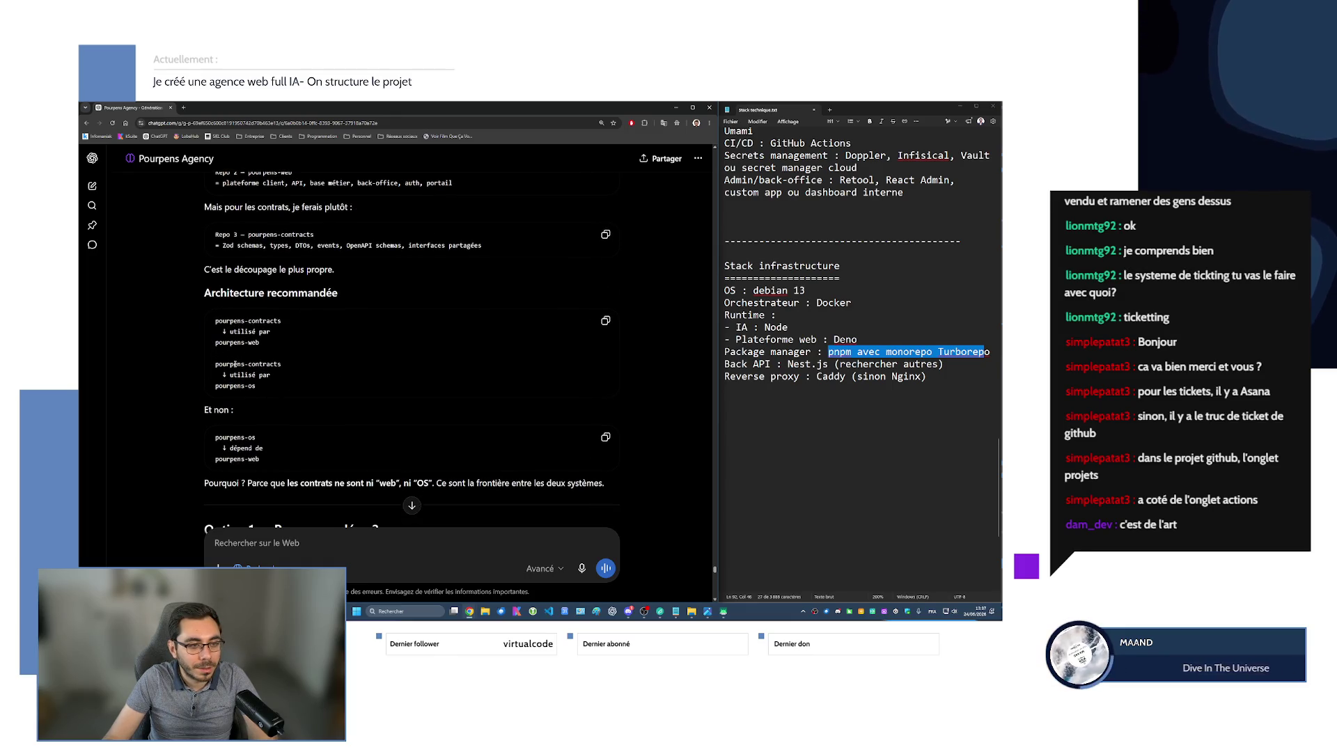
{"action": "scroll", "coordinate": [231, 392], "scroll_direction": "down", "scroll_amount": 2}
{"action": "scroll", "coordinate": [229, 396], "scroll_direction": "down", "scroll_amount": 2}
{"action": "scroll", "coordinate": [249, 354], "scroll_direction": "down", "scroll_amount": 2}
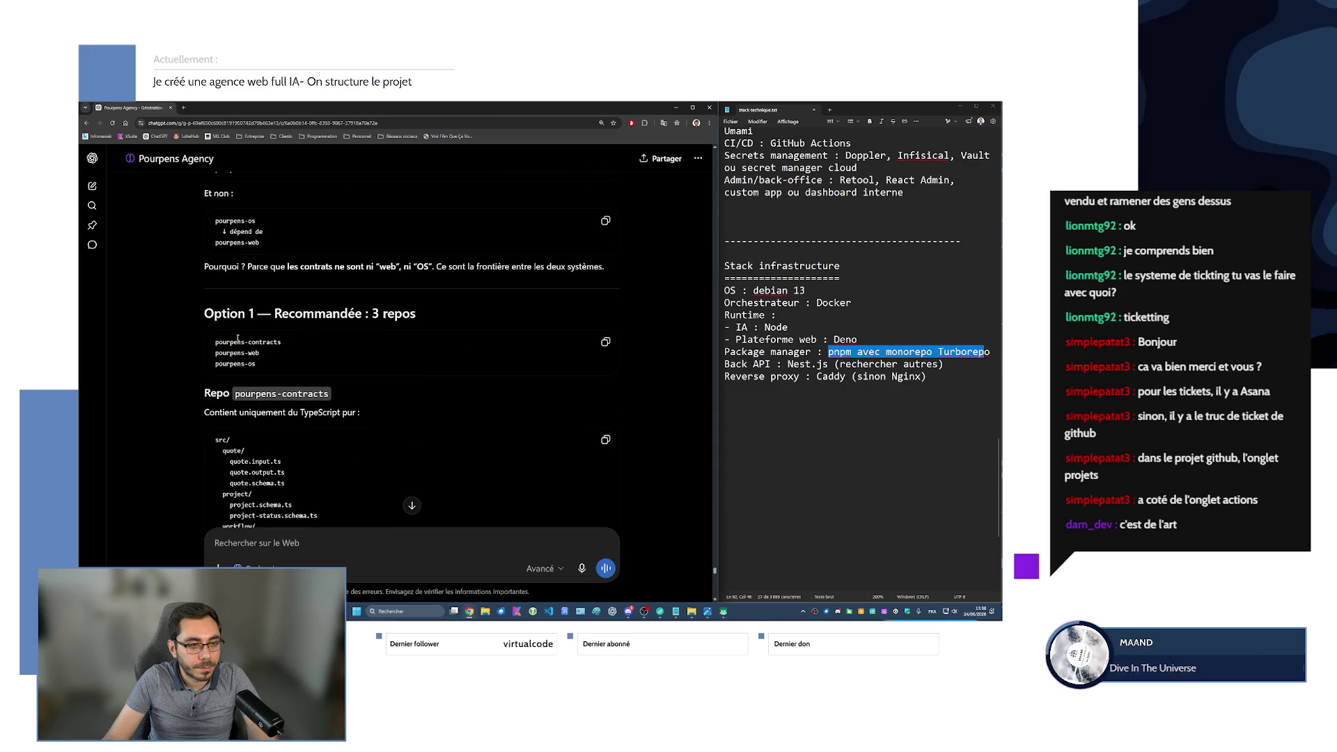
{"action": "scroll", "coordinate": [249, 354], "scroll_direction": "down", "scroll_amount": 3}
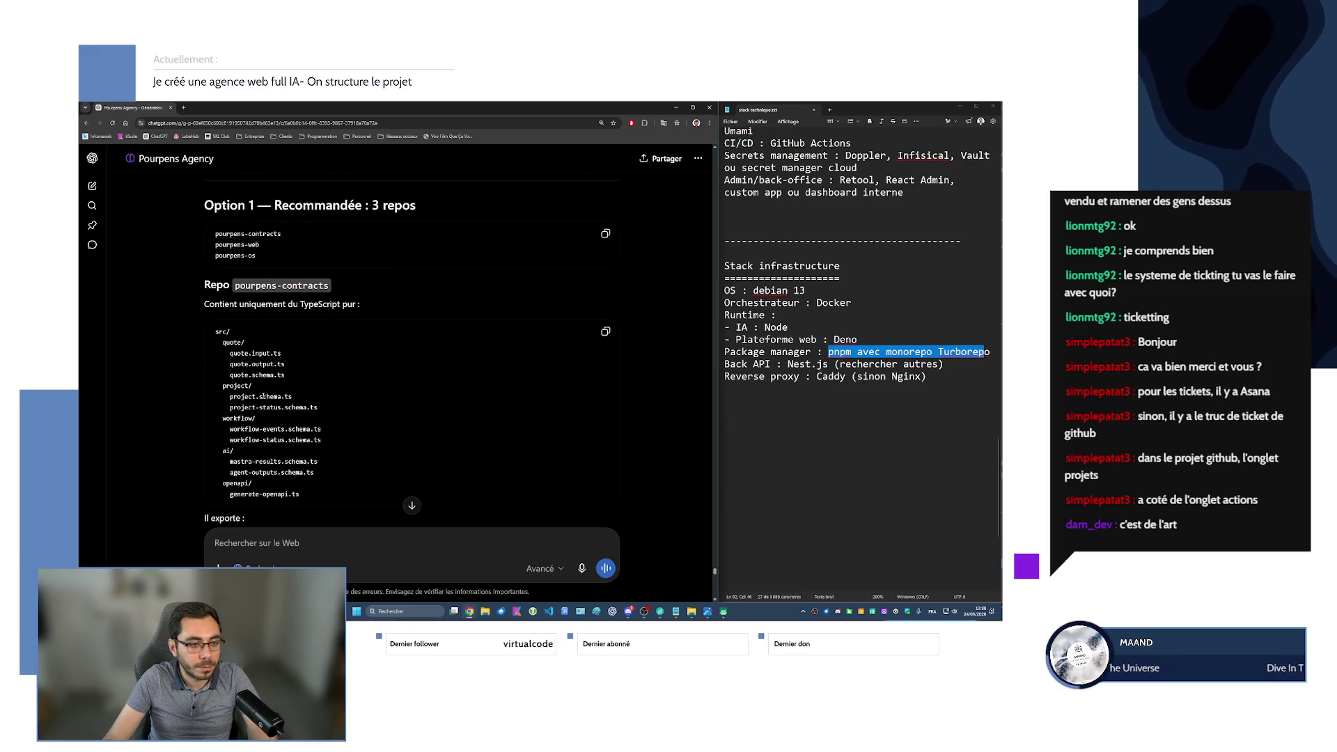
{"action": "scroll", "coordinate": [264, 395], "scroll_direction": "down", "scroll_amount": 1}
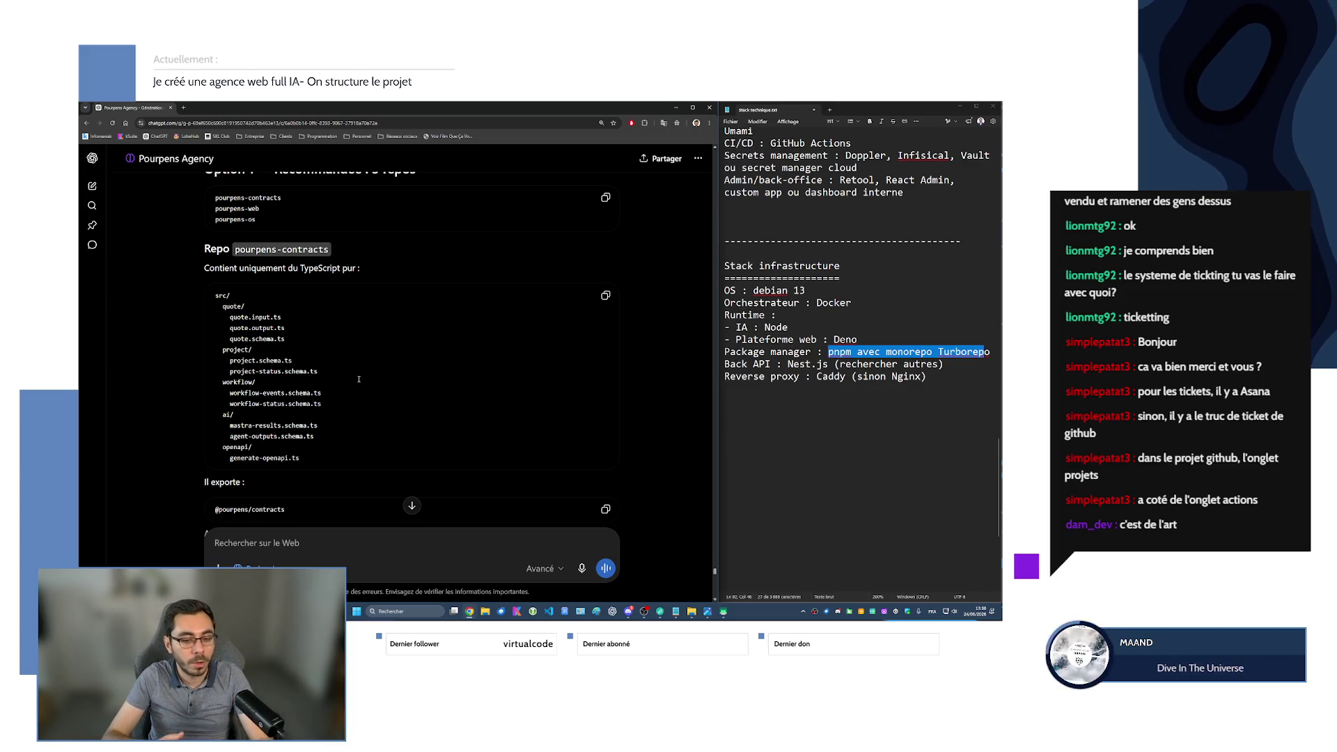
{"action": "scroll", "coordinate": [359, 439], "scroll_direction": "down", "scroll_amount": 1}
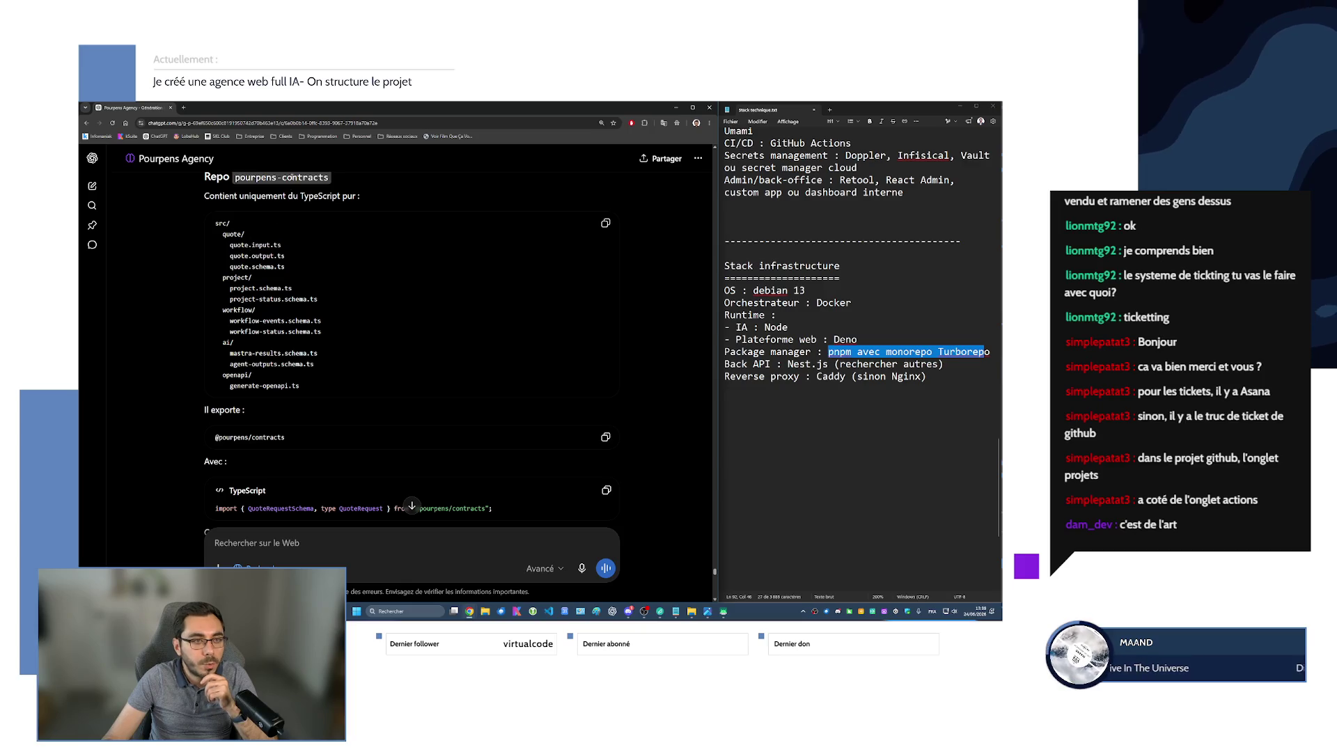
{"action": "mouse_move", "coordinate": [217, 224]}
{"action": "left_mouse_down"}
{"action": "mouse_move", "coordinate": [320, 326]}
{"action": "mouse_move", "coordinate": [301, 385]}
{"action": "left_mouse_up"}
{"action": "left_click", "coordinate": [222, 235]}
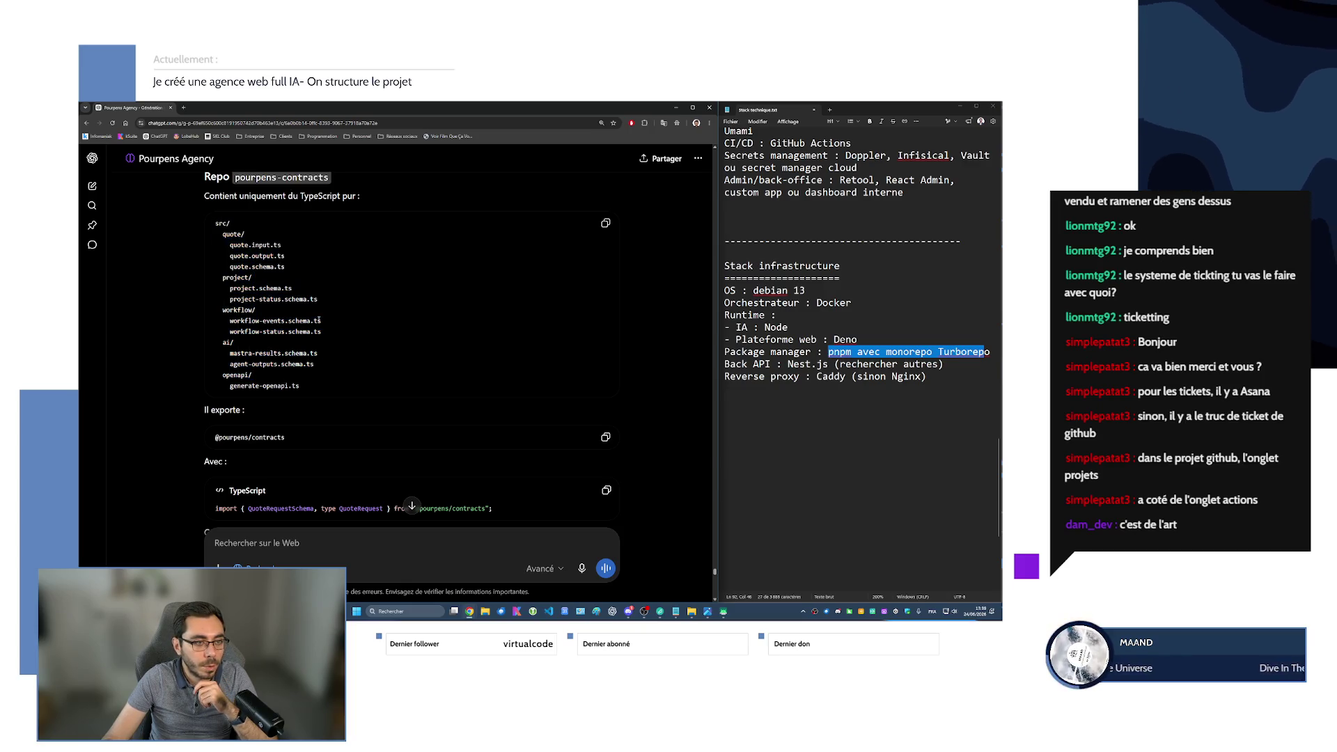
{"action": "left_click_drag", "start_coordinate": [223, 235], "coordinate": [245, 307]}
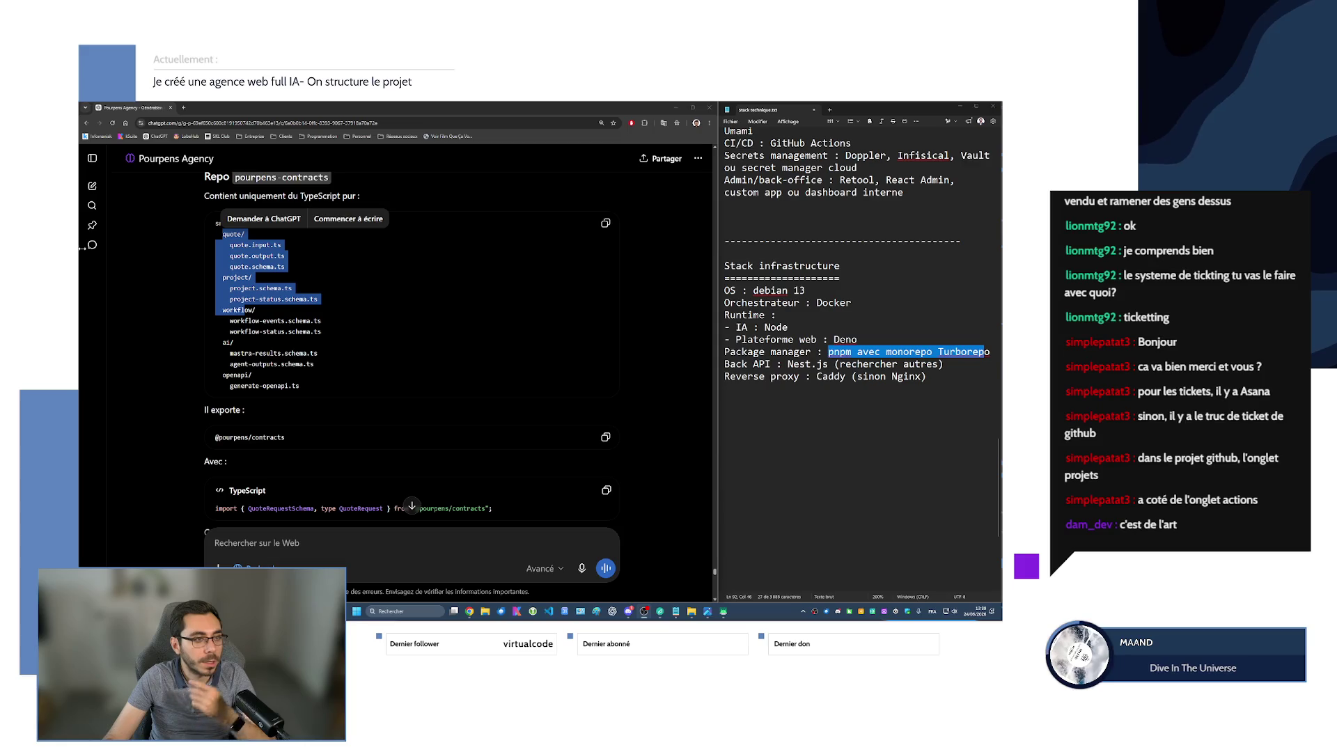
{"action": "left_click_drag", "start_coordinate": [228, 289], "coordinate": [259, 298]}
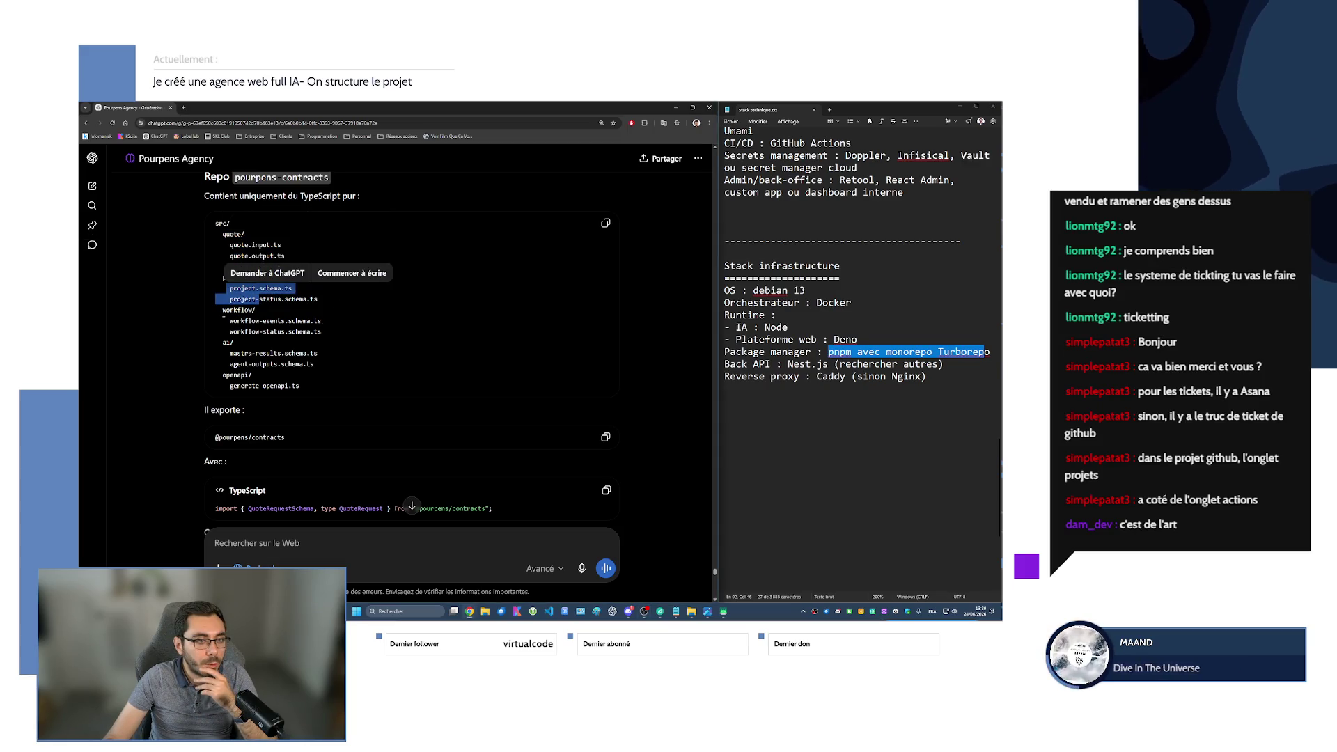
{"action": "scroll", "coordinate": [223, 314], "scroll_direction": "down", "scroll_amount": 2}
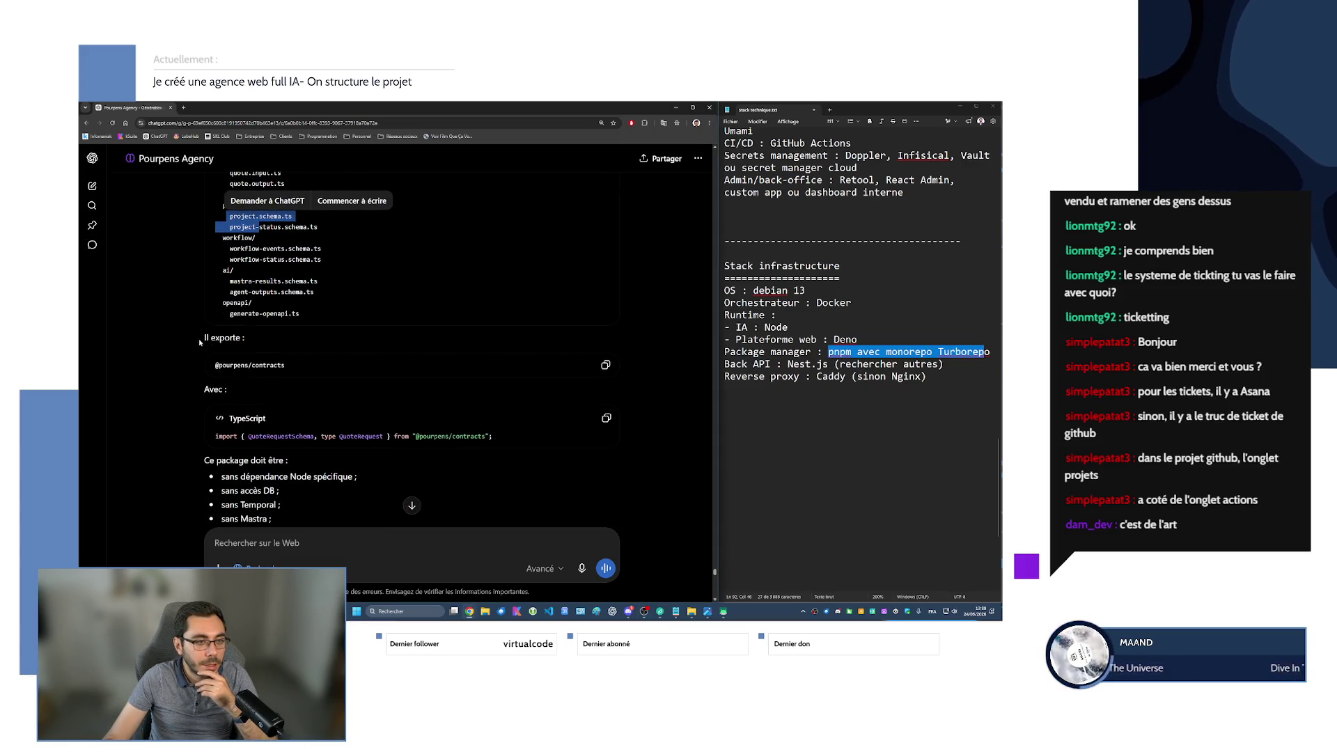
{"action": "left_click_drag", "start_coordinate": [212, 365], "coordinate": [295, 365]}
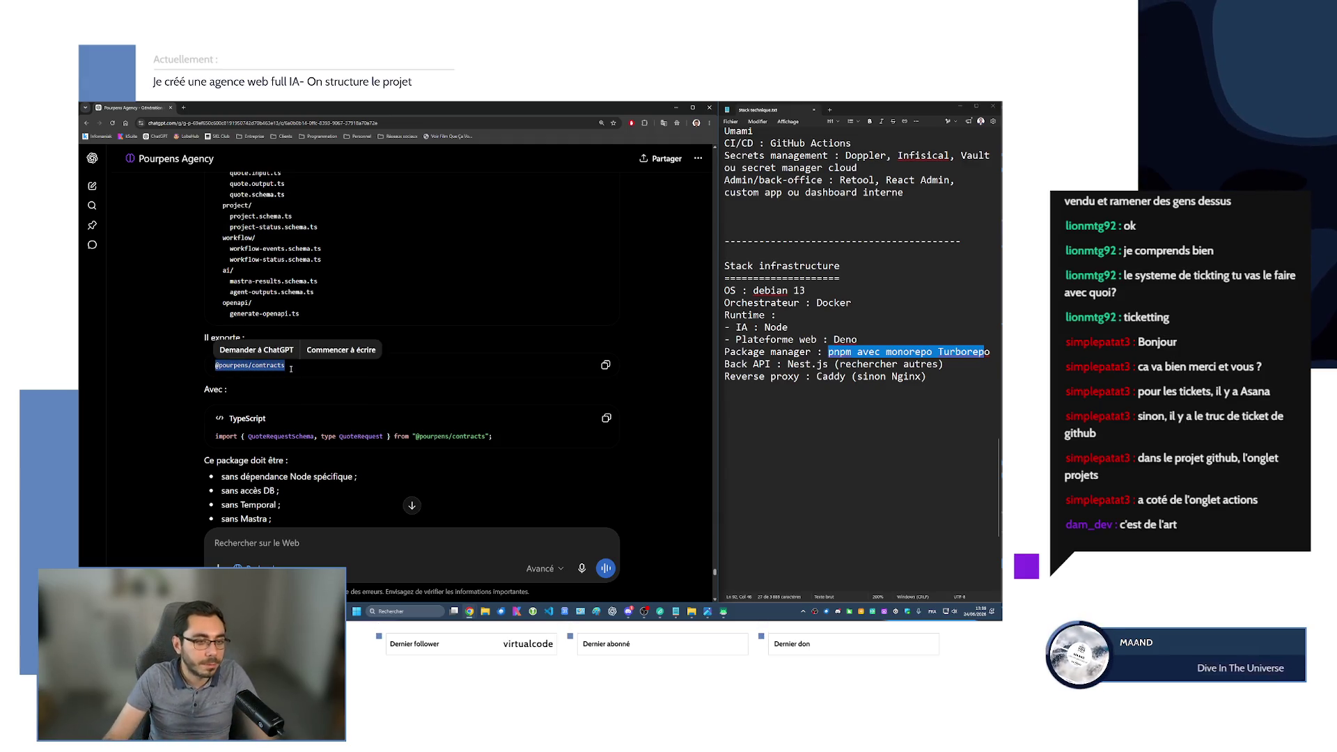
{"action": "left_click", "coordinate": [258, 394]}
{"action": "scroll", "coordinate": [240, 383], "scroll_direction": "down", "scroll_amount": 2}
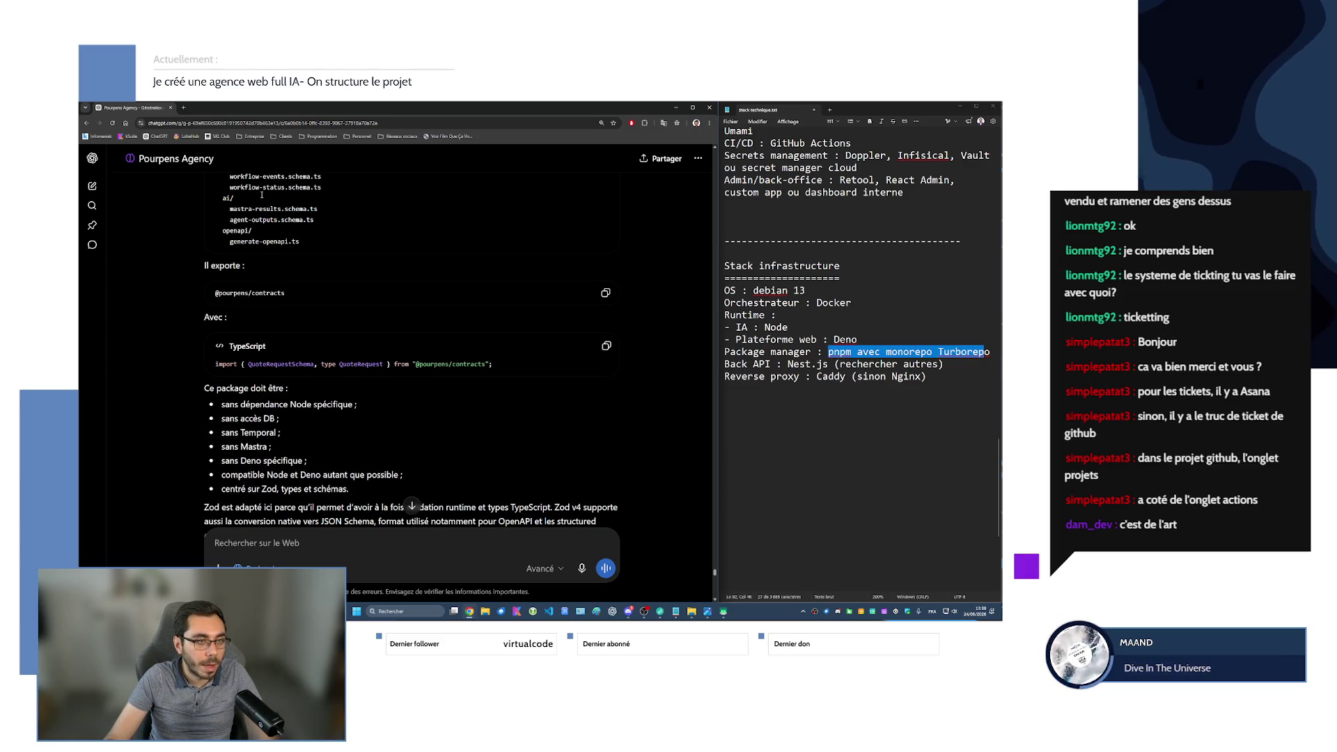
{"action": "scroll", "coordinate": [300, 445], "scroll_direction": "up", "scroll_amount": 2}
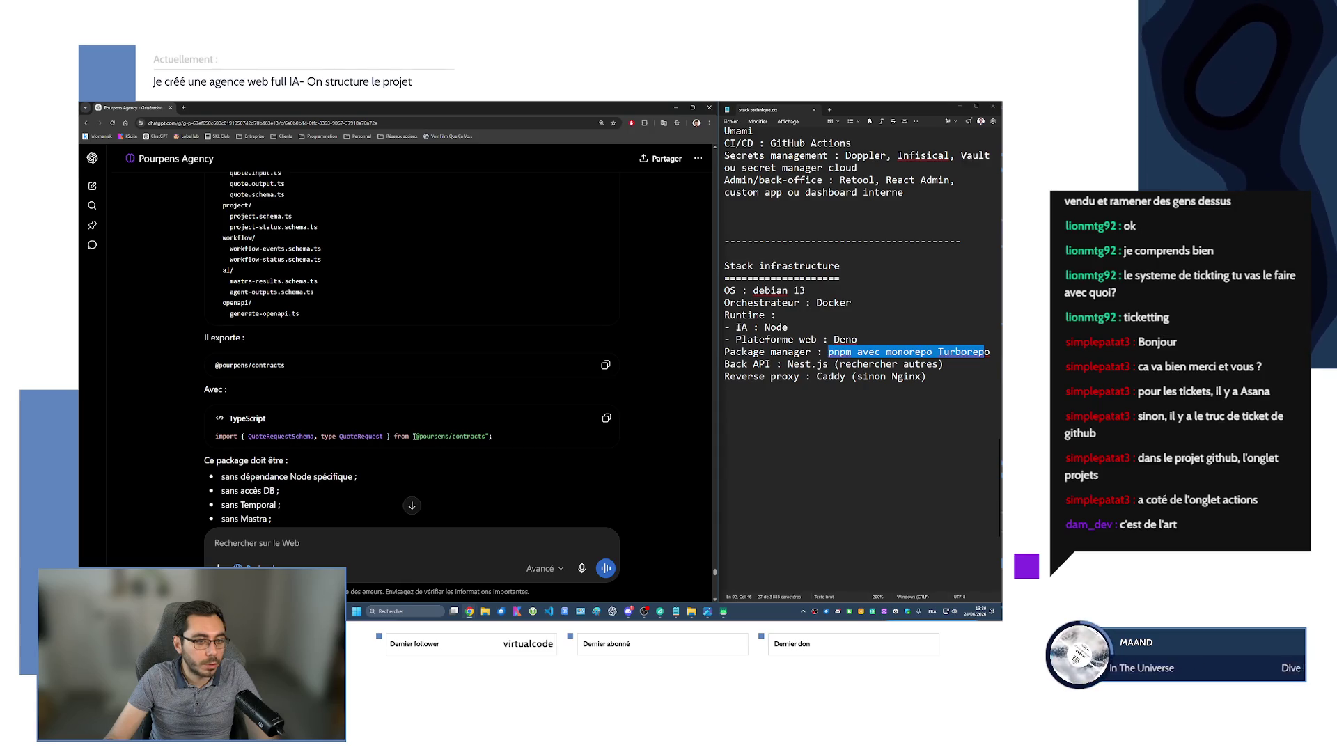
{"action": "left_click_drag", "start_coordinate": [424, 436], "coordinate": [472, 436]}
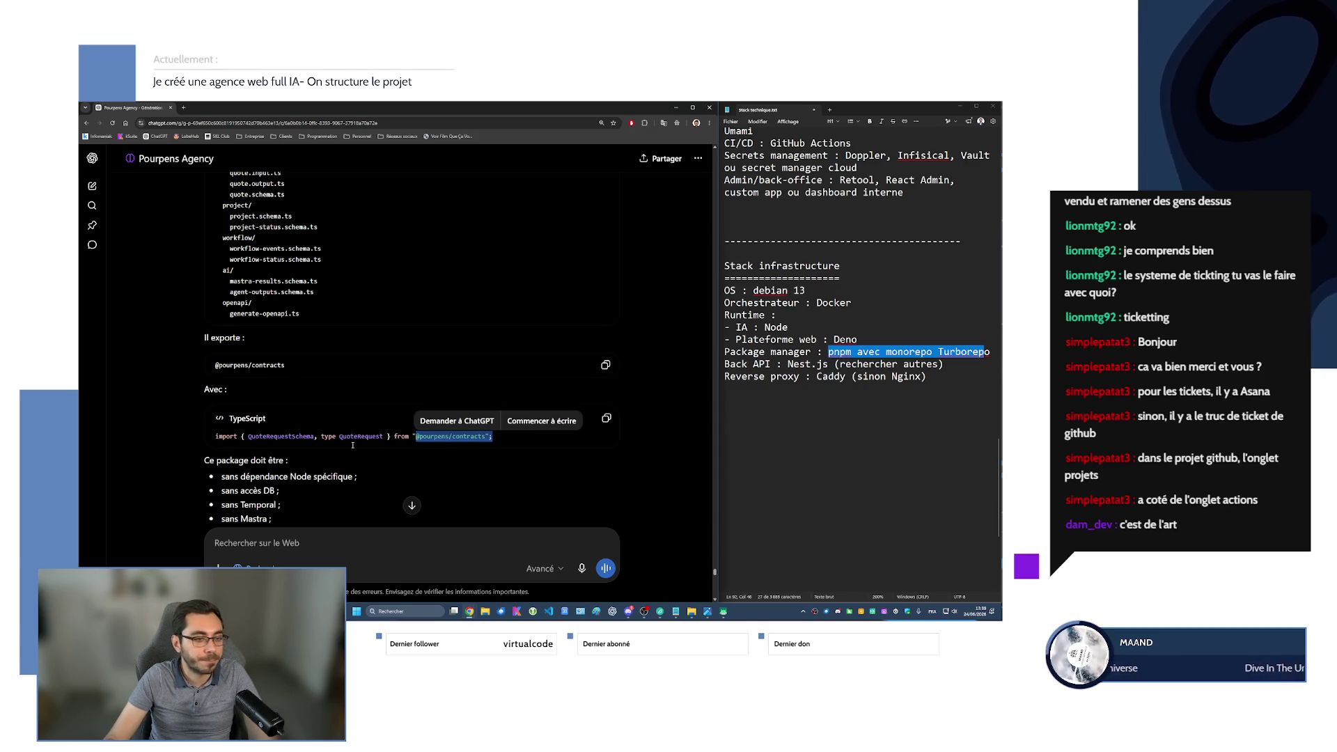
{"action": "left_click", "coordinate": [340, 453]}
{"action": "scroll", "coordinate": [340, 454], "scroll_direction": "down", "scroll_amount": 1}
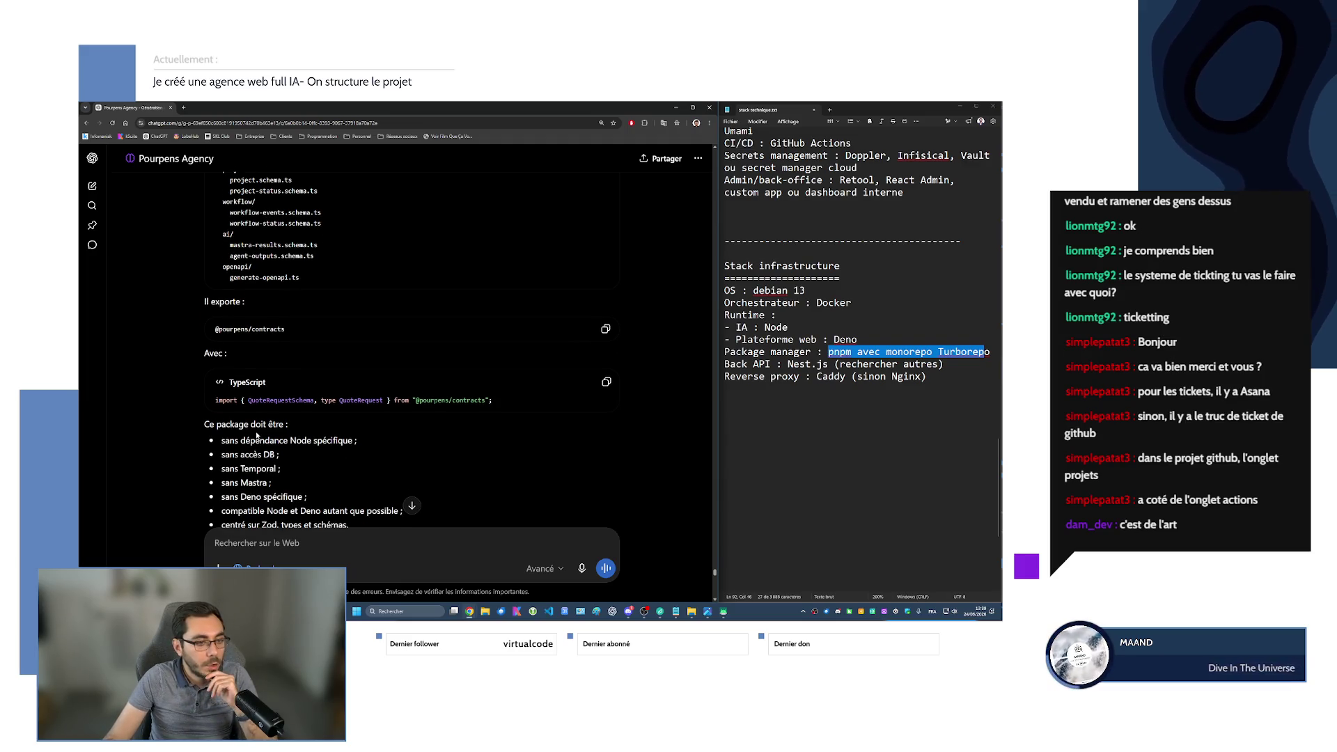
{"action": "scroll", "coordinate": [257, 436], "scroll_direction": "down", "scroll_amount": 2}
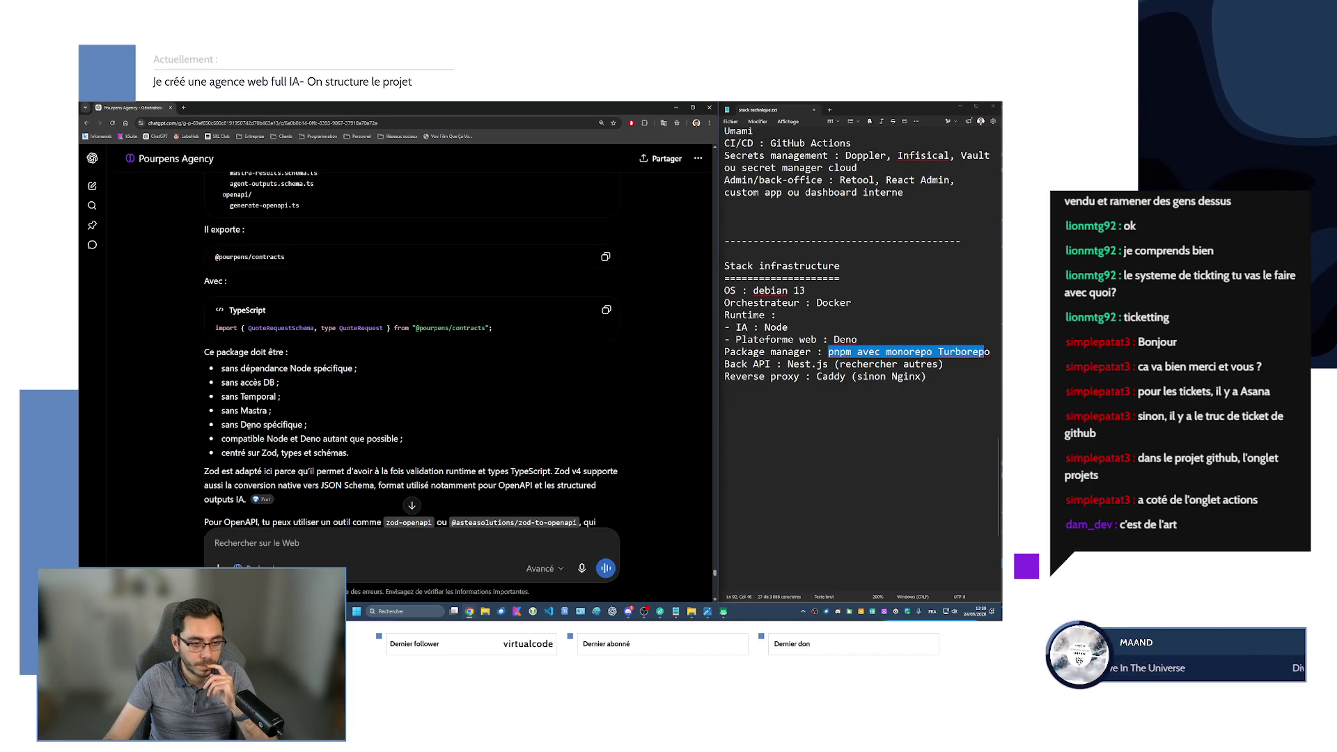
{"action": "scroll", "coordinate": [249, 427], "scroll_direction": "down", "scroll_amount": 2}
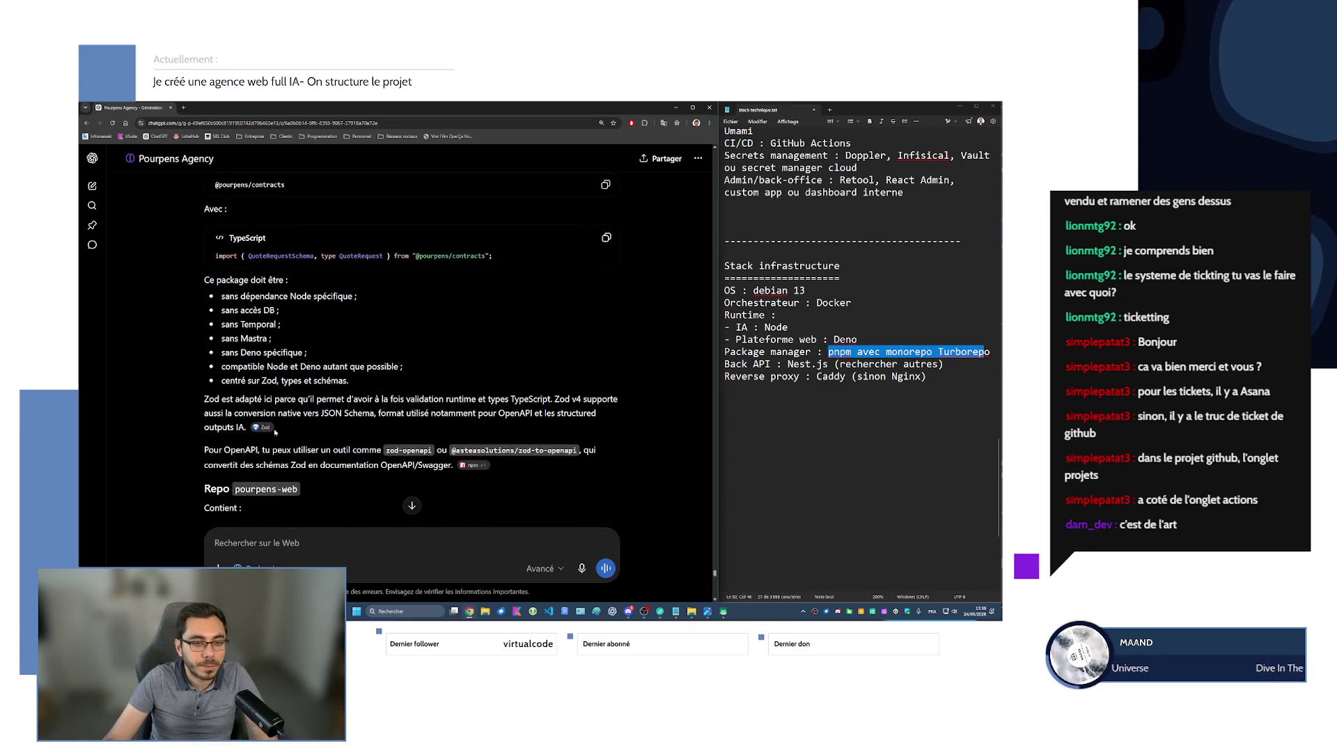
{"action": "left_click_drag", "start_coordinate": [215, 399], "coordinate": [537, 400]}
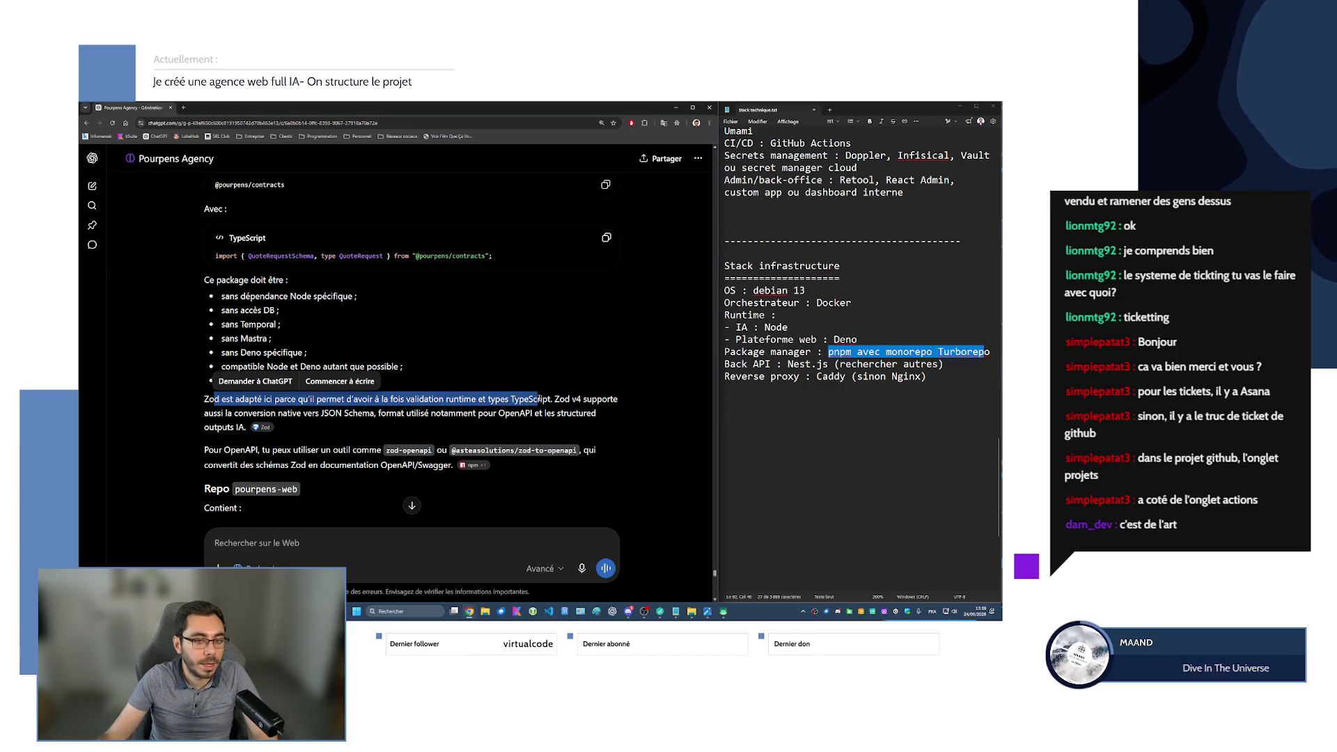
{"action": "left_click_drag", "start_coordinate": [204, 413], "coordinate": [597, 413]}
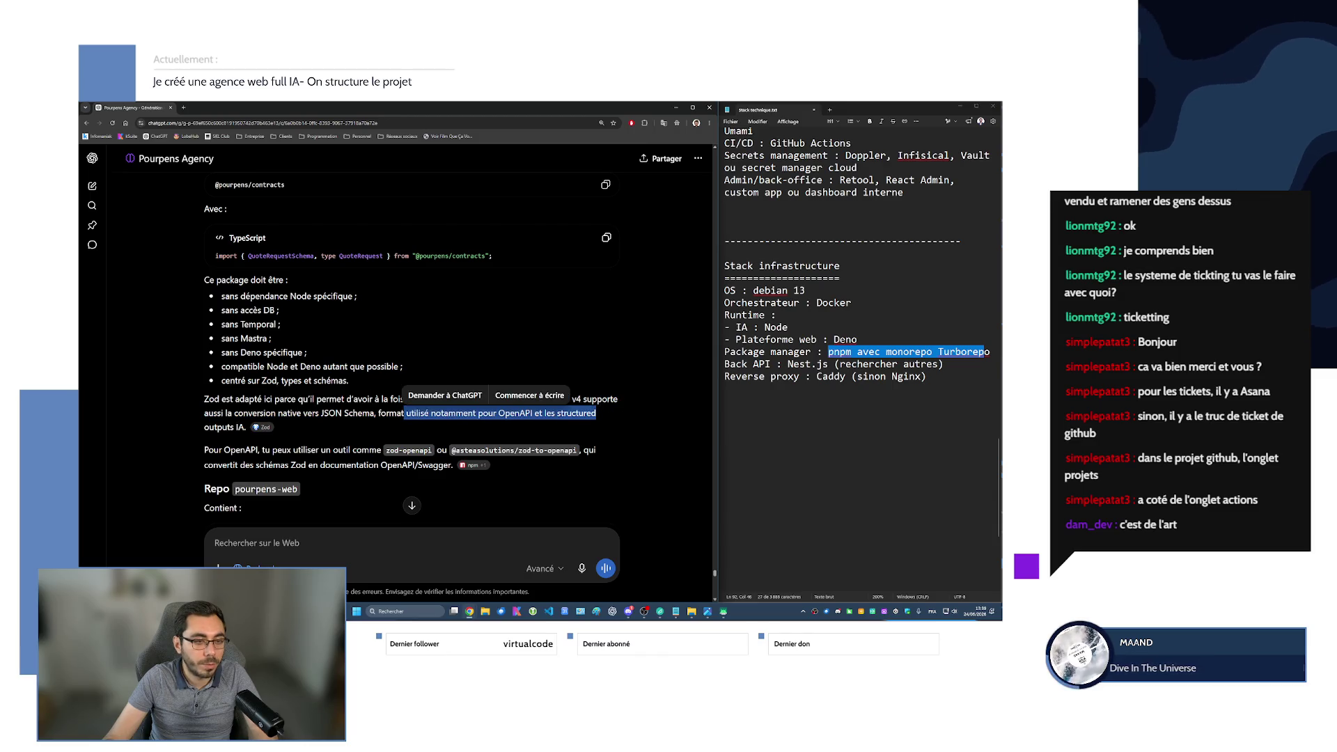
{"action": "left_click", "coordinate": [322, 422]}
{"action": "scroll", "coordinate": [323, 422], "scroll_direction": "down", "scroll_amount": 1}
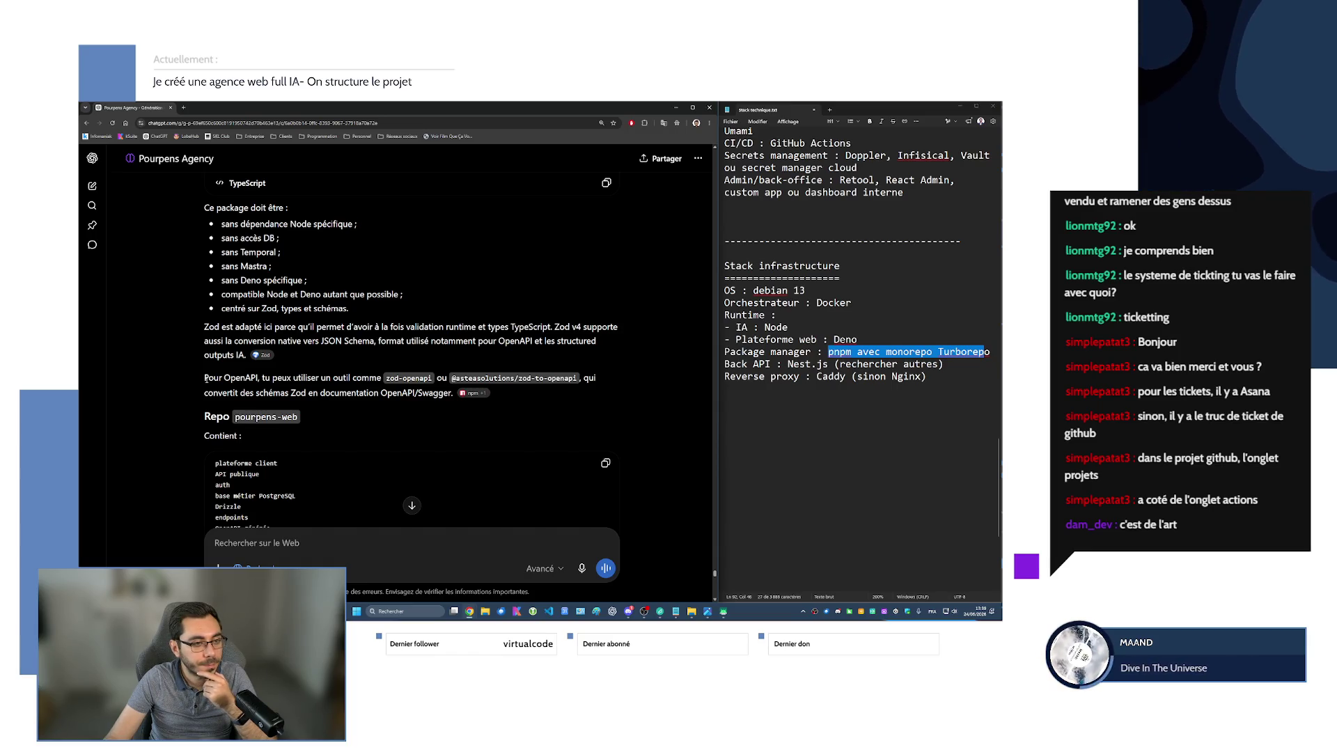
{"action": "key", "text": "XF86AudioRaiseVolume"}
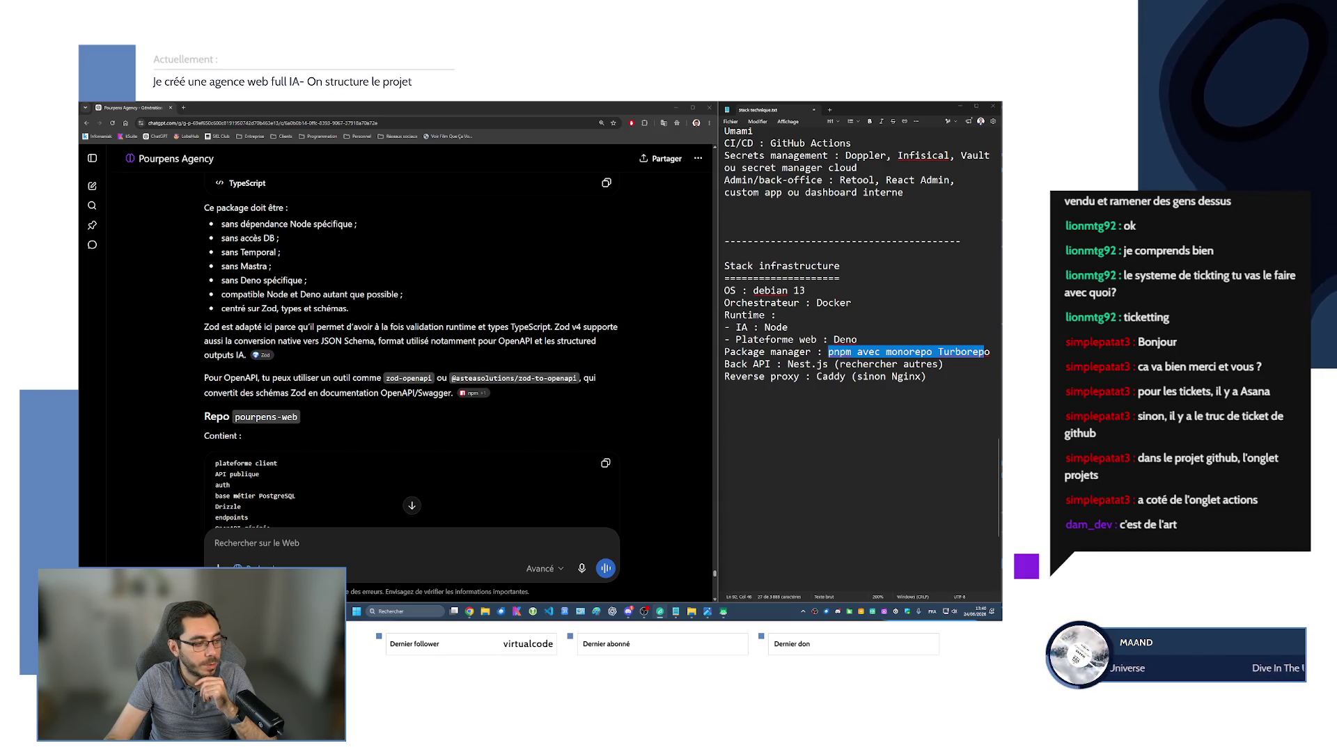
{"action": "key", "text": "XF86AudioLowerVolume"}
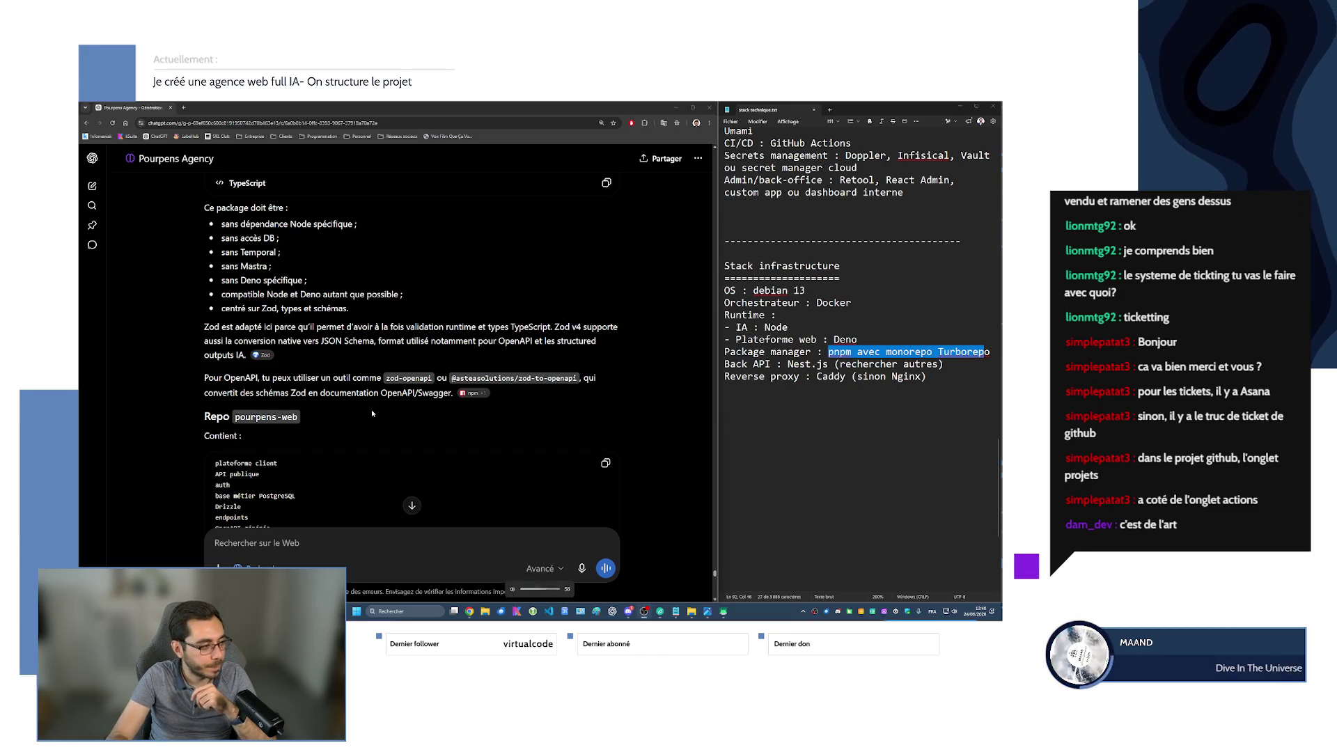
{"action": "key", "text": "XF86AudioLowerVolume"}
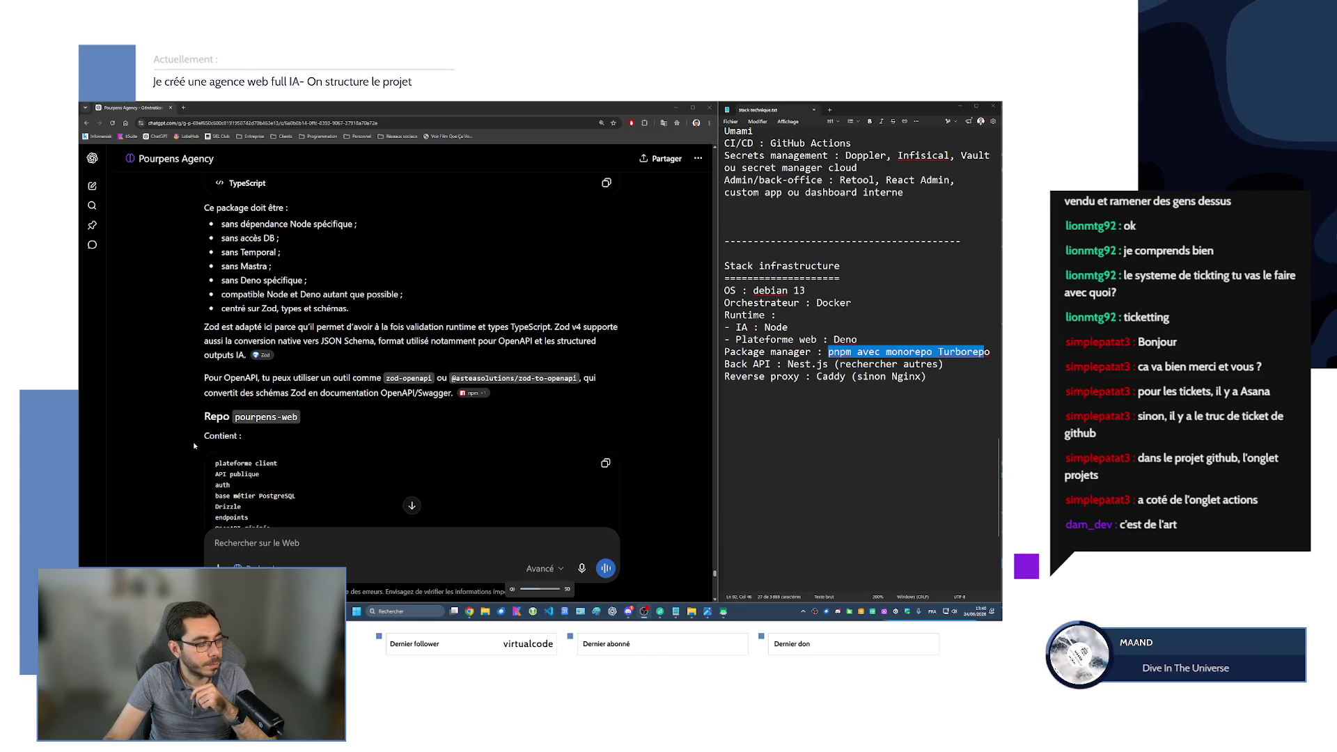
{"action": "key", "text": "XF86AudioRaiseVolume"}
{"action": "key", "text": "XF86AudioRaiseVolume"}
{"action": "key", "text": "XF86AudioRaiseVolume"}
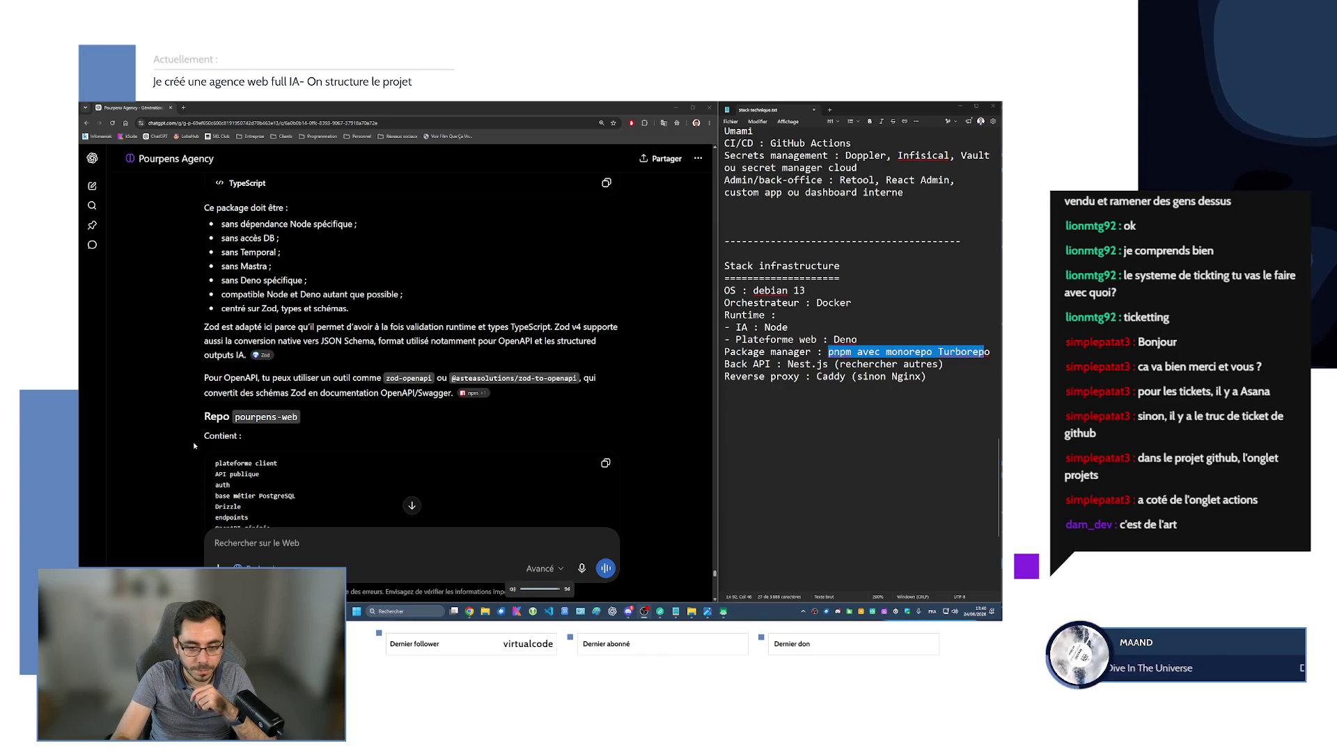
{"action": "key", "text": "XF86AudioLowerVolume"}
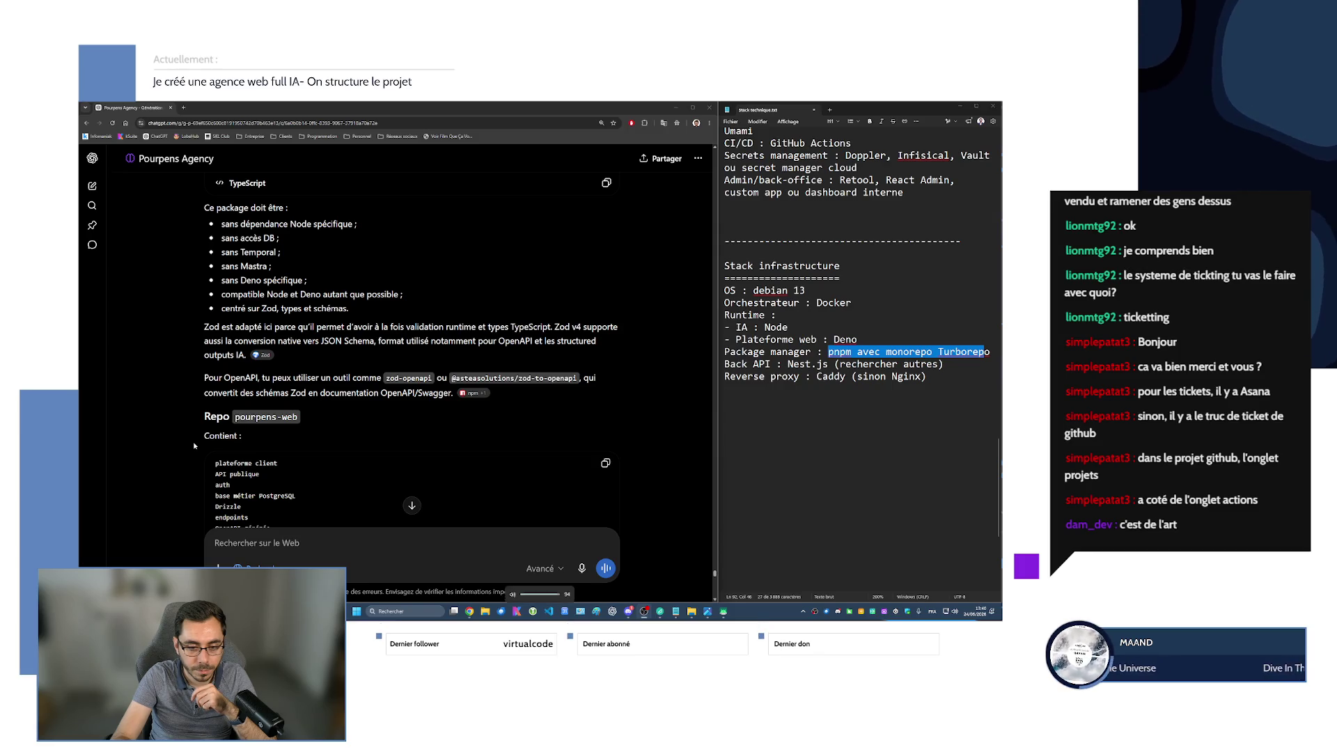
{"action": "key", "text": "XF86AudioRaiseVolume"}
{"action": "key", "text": "XF86AudioRaiseVolume"}
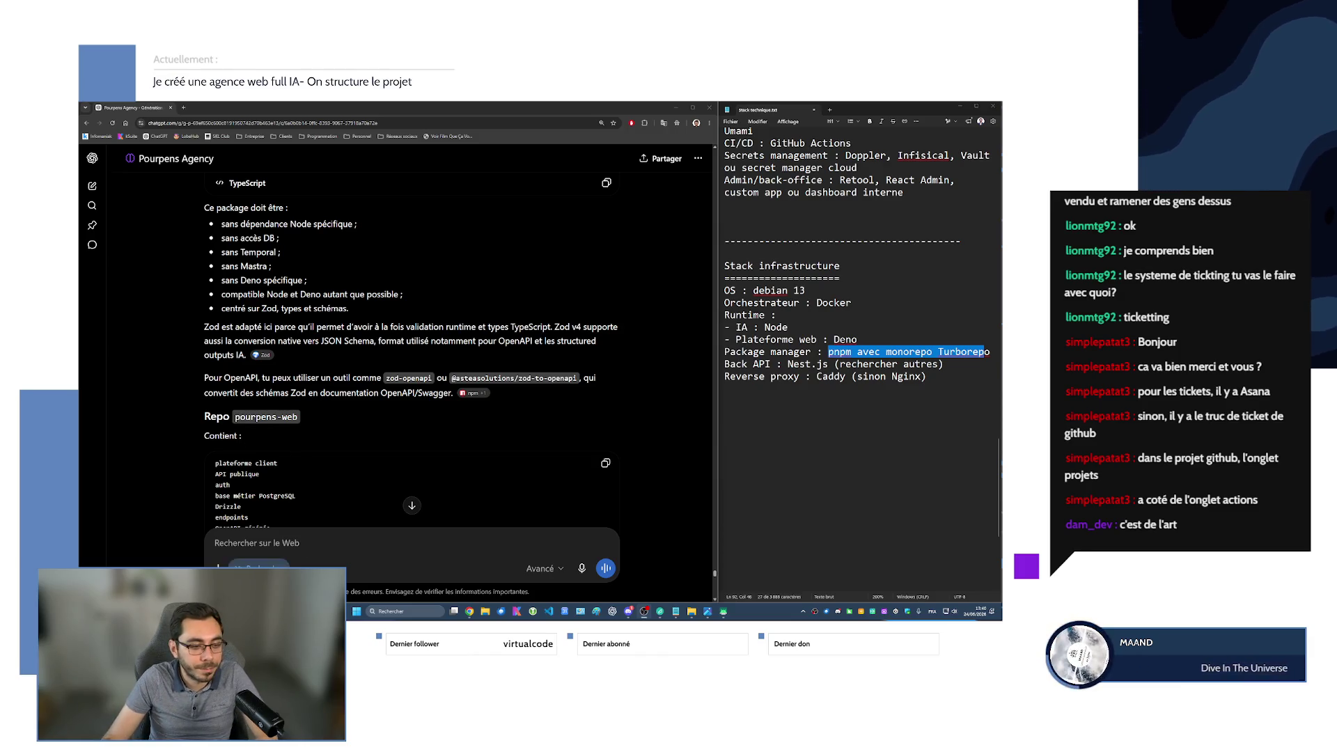
{"action": "scroll", "coordinate": [253, 488], "scroll_direction": "down", "scroll_amount": 2}
{"action": "scroll", "coordinate": [218, 264], "scroll_direction": "down", "scroll_amount": 2}
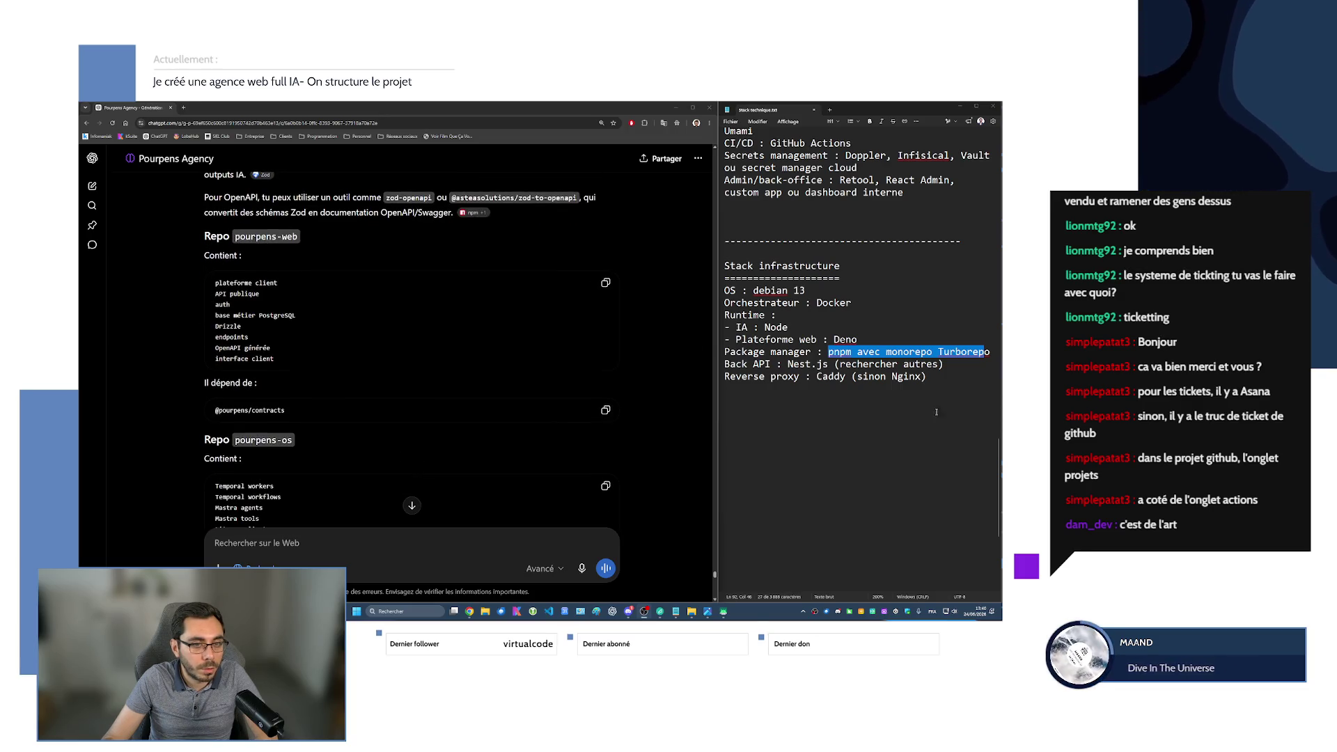
{"action": "left_click", "coordinate": [810, 396]}
{"action": "left_click_drag", "start_coordinate": [993, 353], "coordinate": [746, 352]}
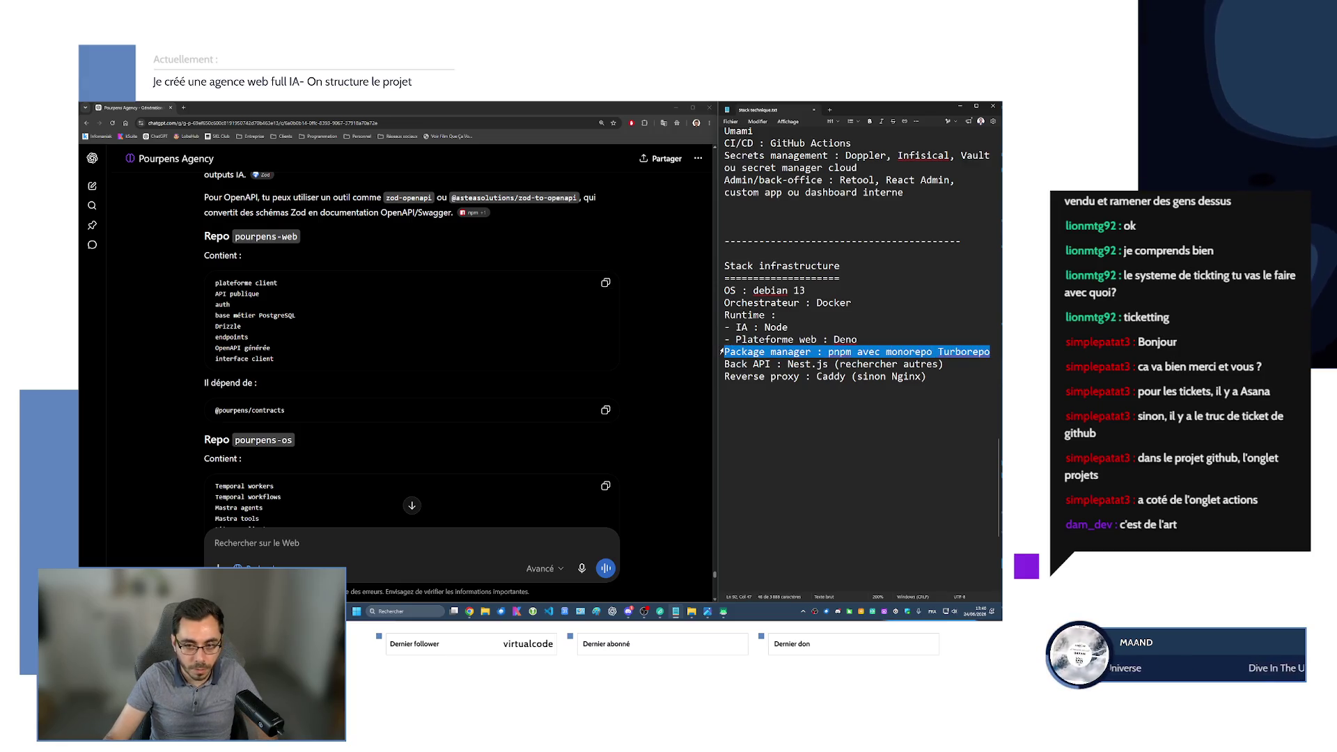
Start a Repos list with 'OS IA : pourpens.os' and a Web entry.
{"action": "type", "text": "Repos :"}
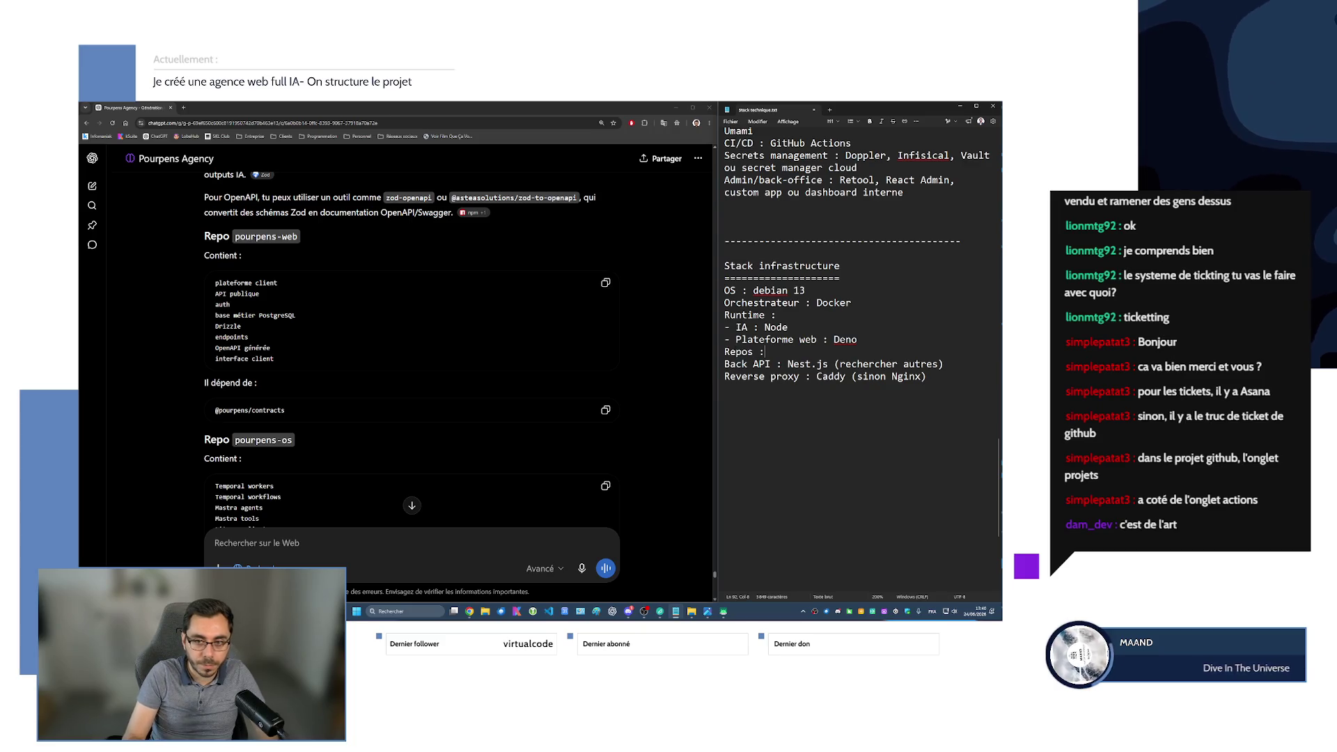
{"action": "key", "text": "Return"}
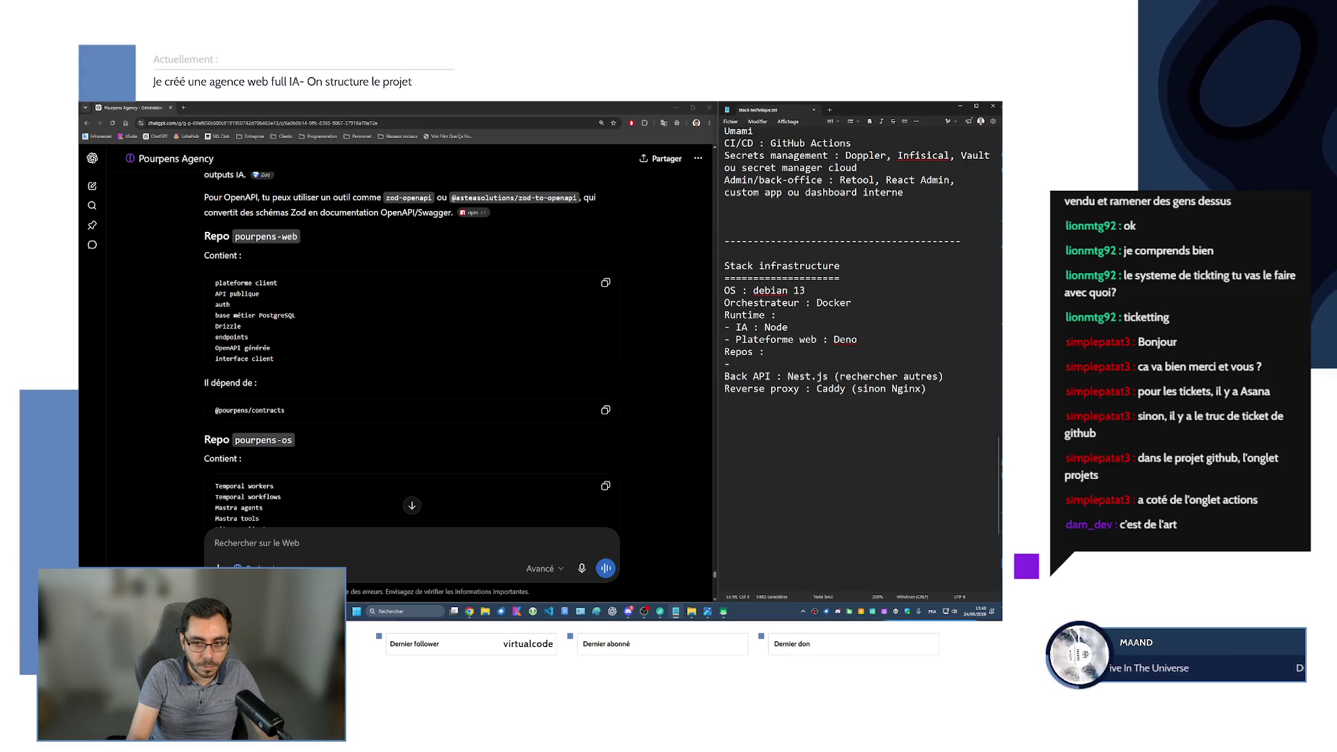
{"action": "type", "text": "OS IA : "}
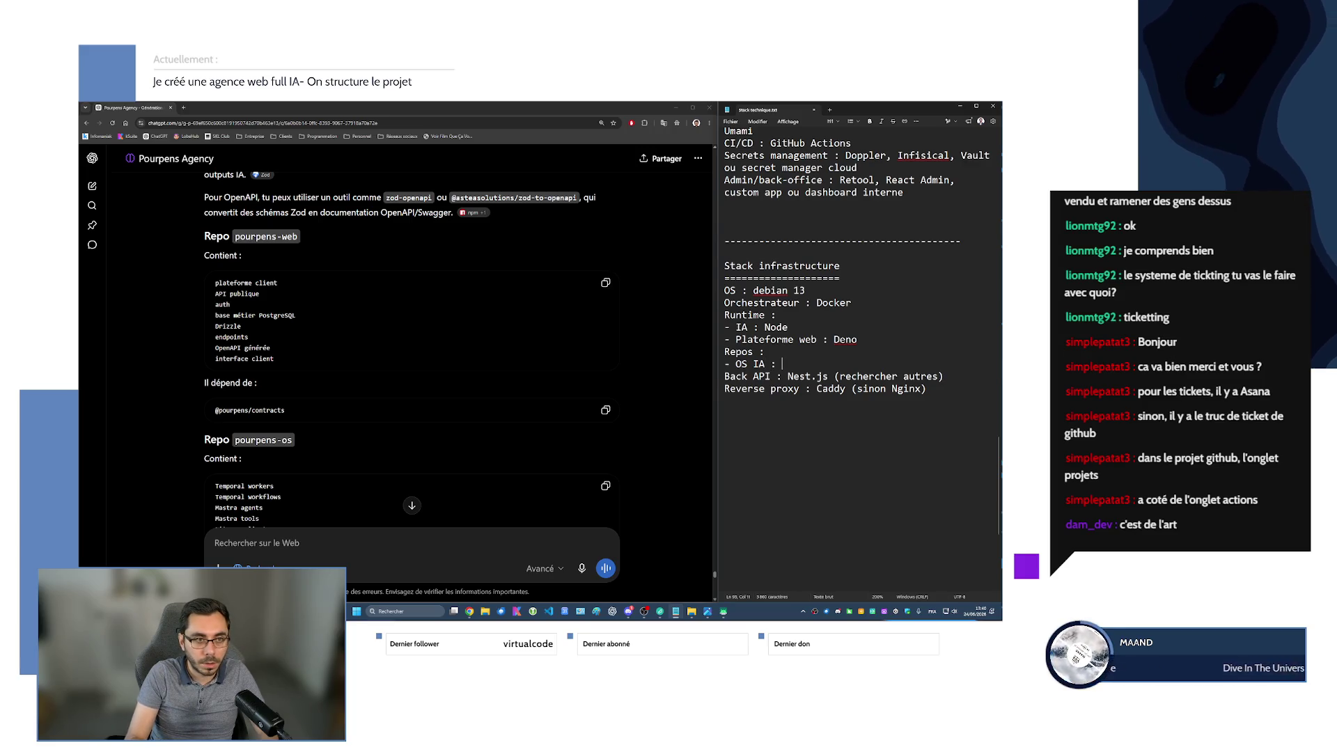
{"action": "type", "text": "pourp"}
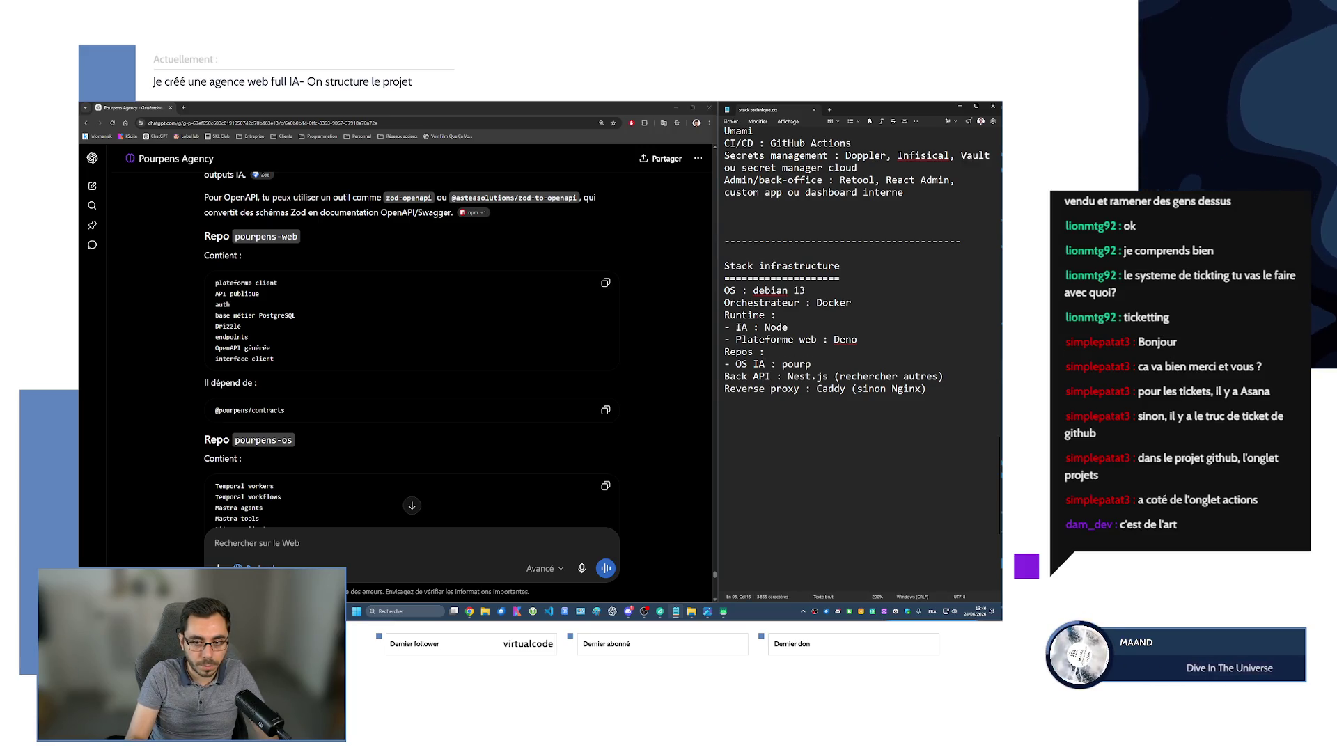
{"action": "type", "text": "ens.os"}
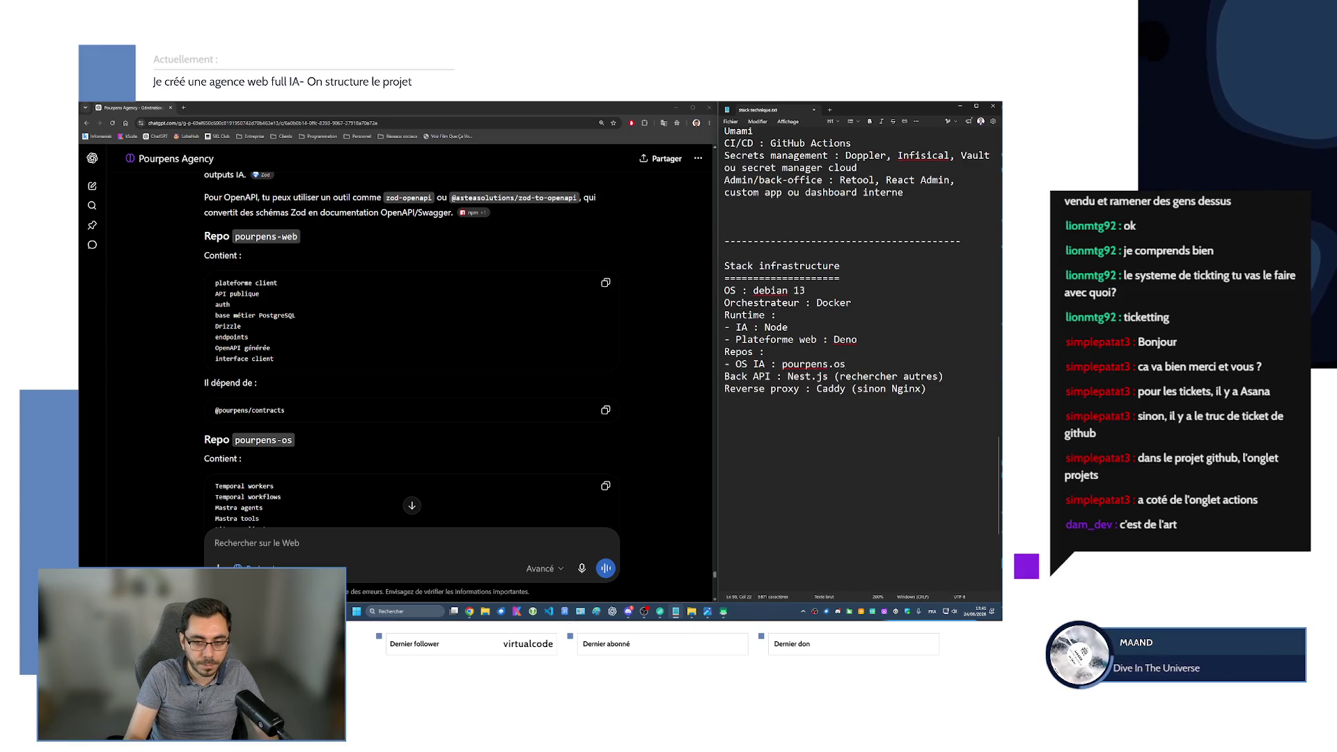
{"action": "key", "text": "Return"}
{"action": "type", "text": "- Web"}
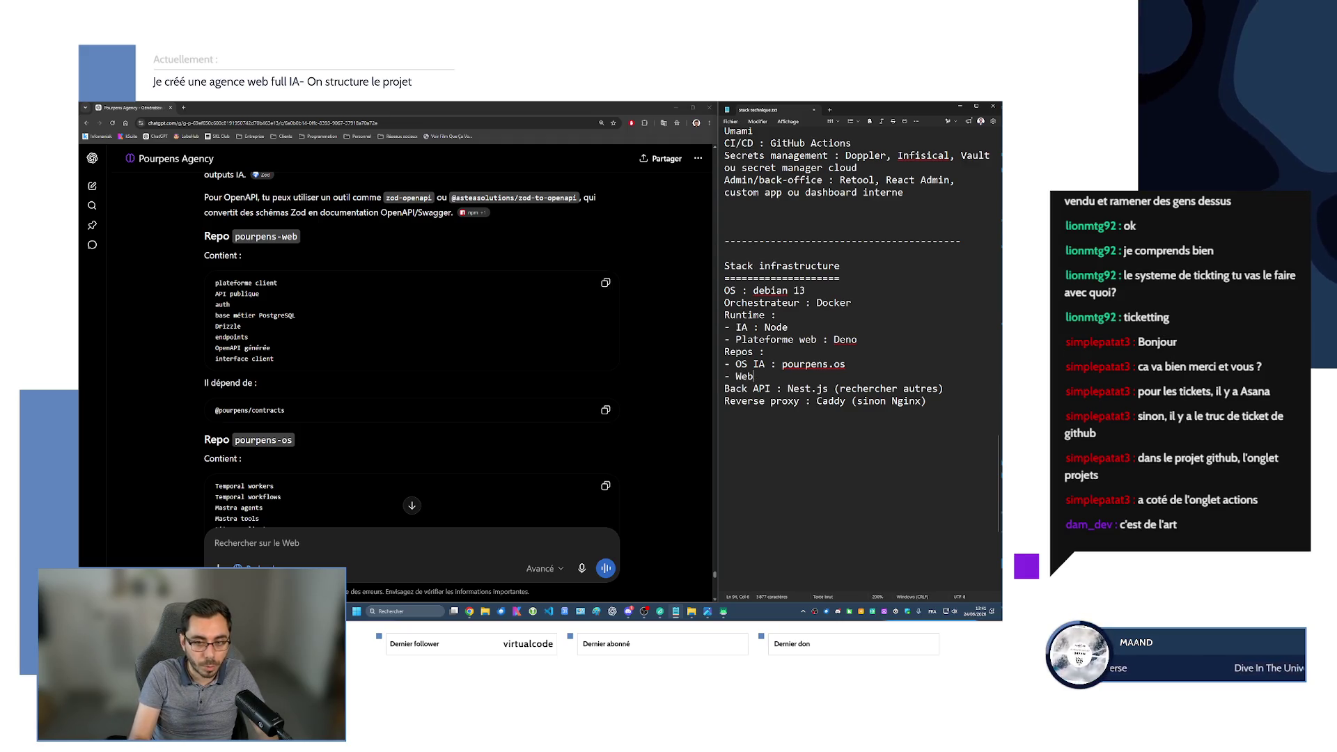
{"action": "key", "text": "BackSpace"}
{"action": "type", "text": ": pou"}
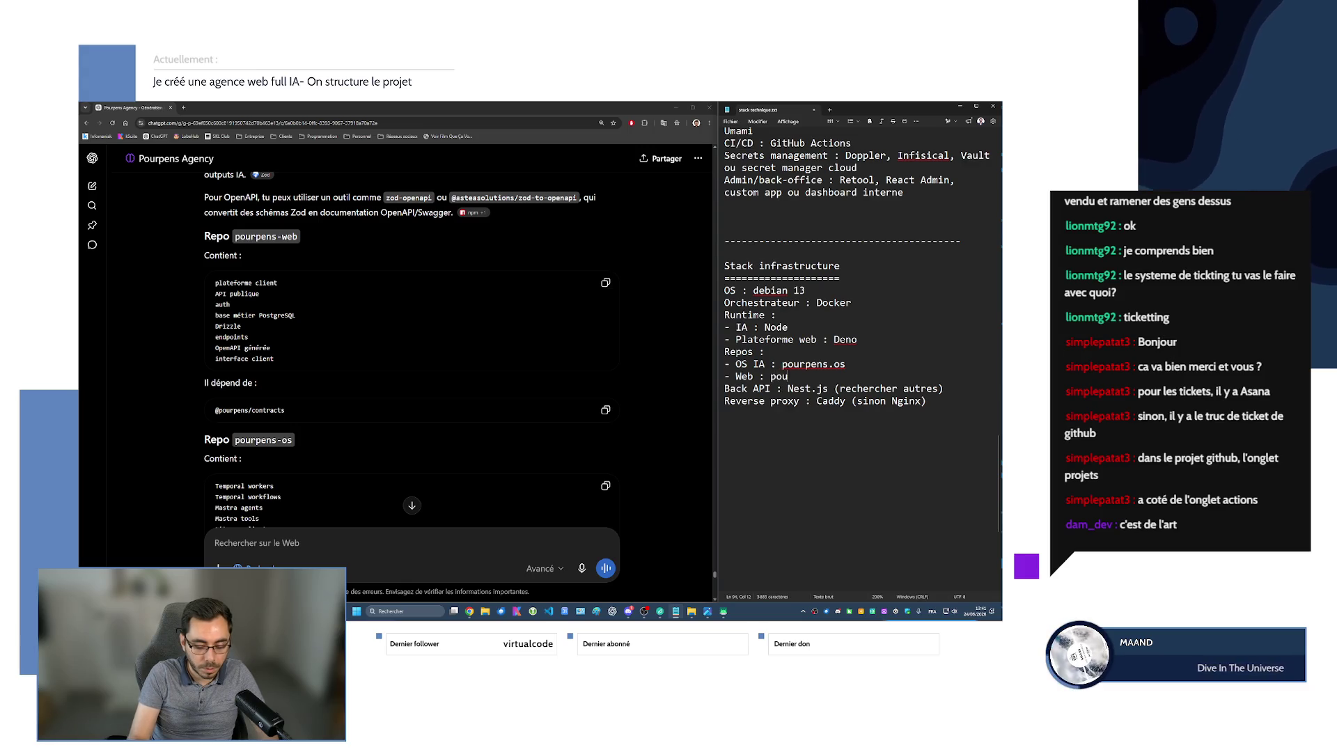
{"action": "type", "text": "rpens.web"}
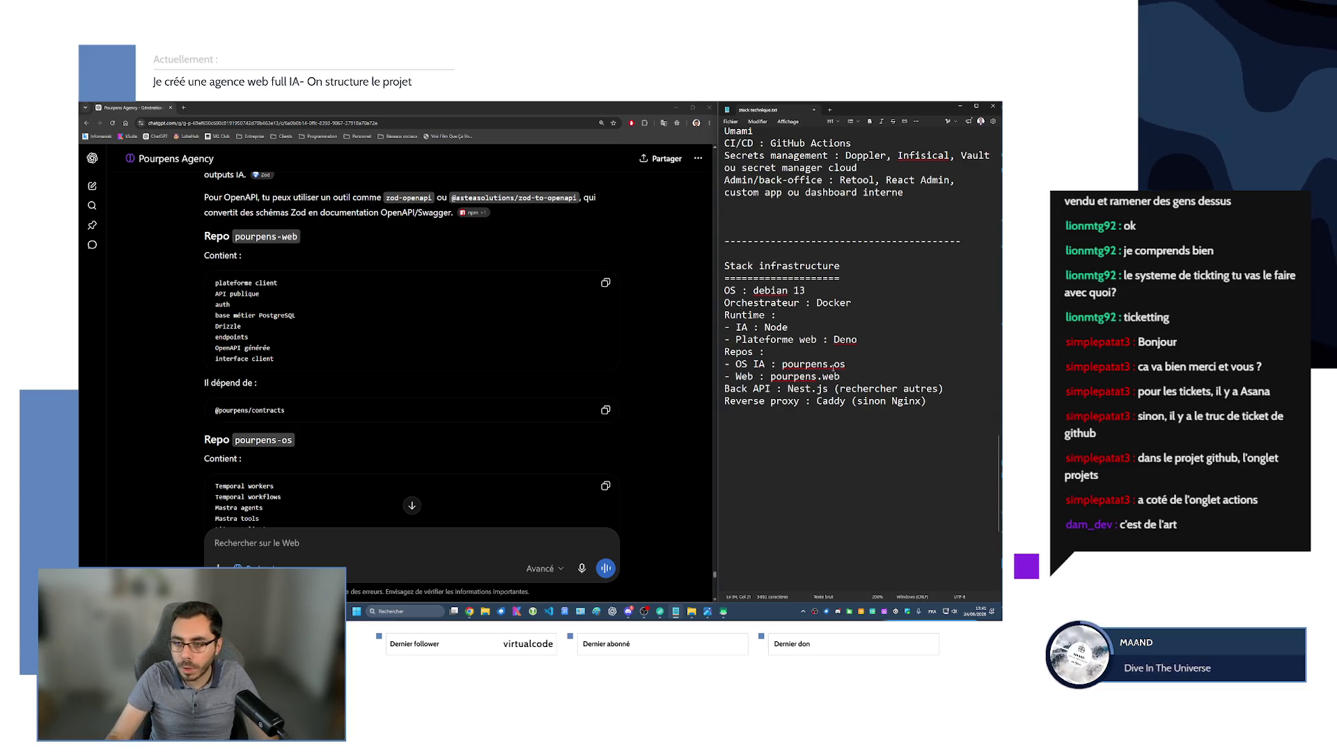
Change the repo names to pourpens-os and pourpens-web, and begin a '- Types' entry.
{"action": "left_click", "coordinate": [831, 364]}
{"action": "key", "text": "BackSpace"}
{"action": "type", "text": "-"}
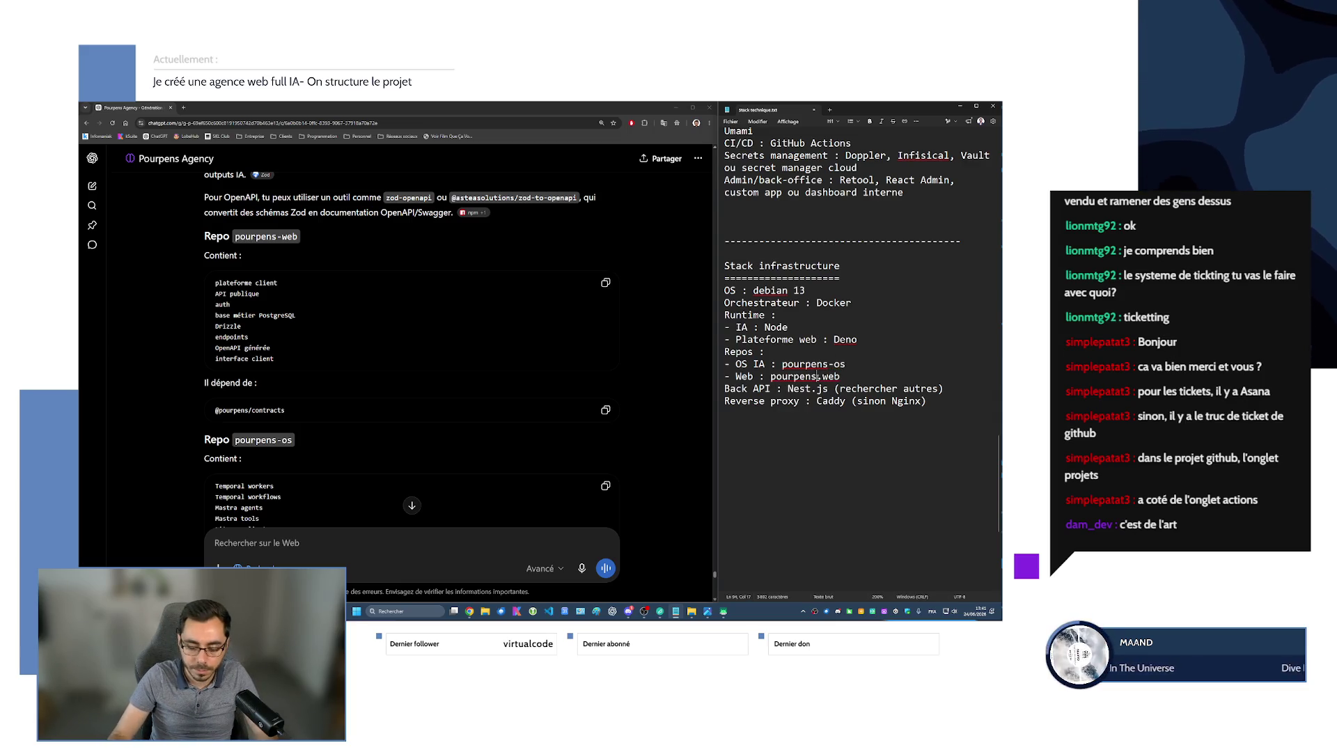
{"action": "key", "text": "Delete"}
{"action": "type", "text": "-"}
{"action": "key", "text": "End"}
{"action": "key", "text": "Return"}
{"action": "type", "text": "- "}
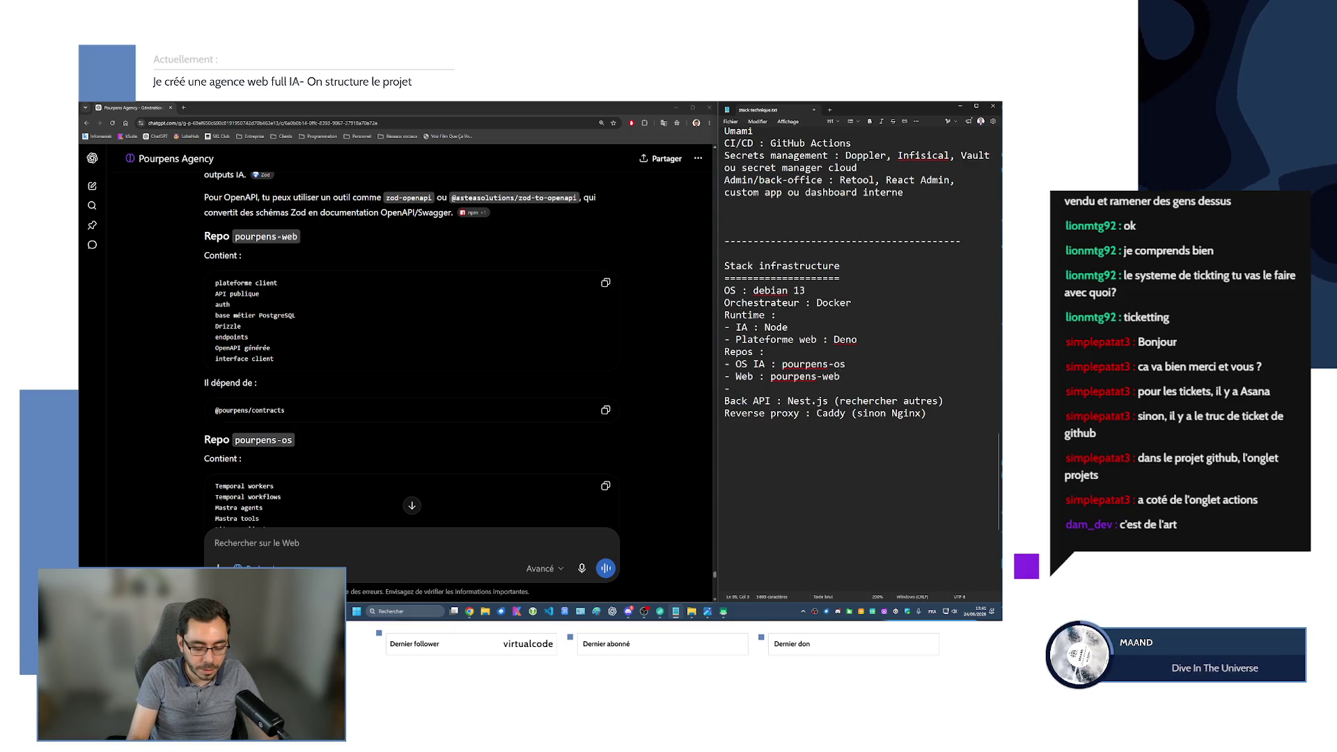
{"action": "type", "text": "Types :"}
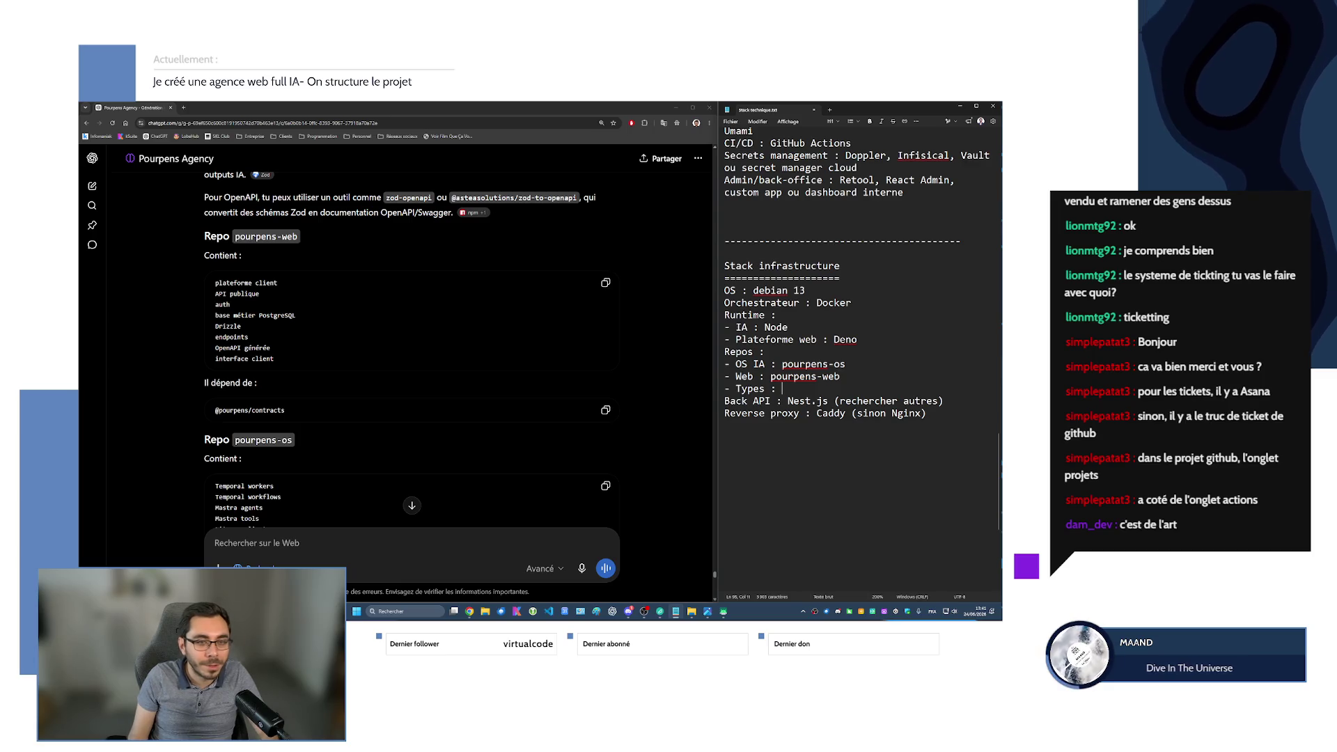
Drop 'contracts' from the Types entry and finish it as 'pourpens-defs'.
{"action": "type", "text": "pou"}
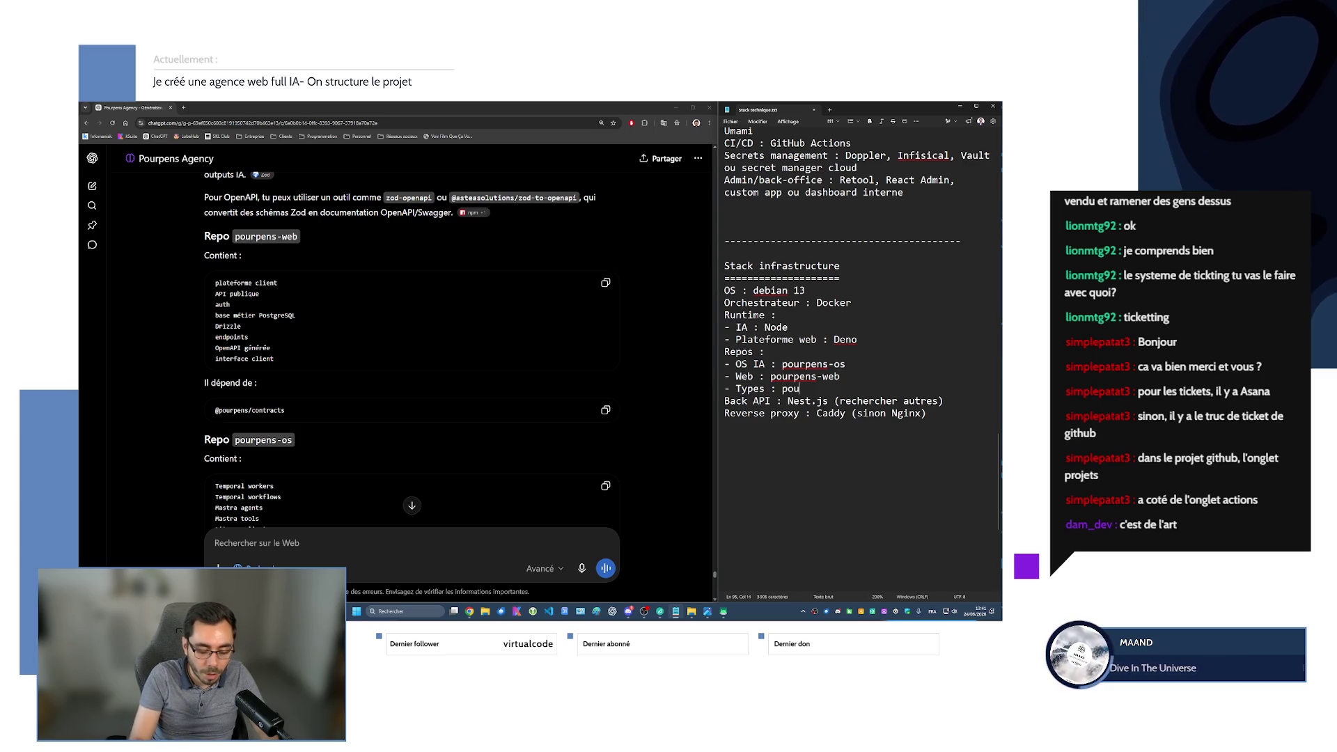
{"action": "type", "text": "rpens-contracts"}
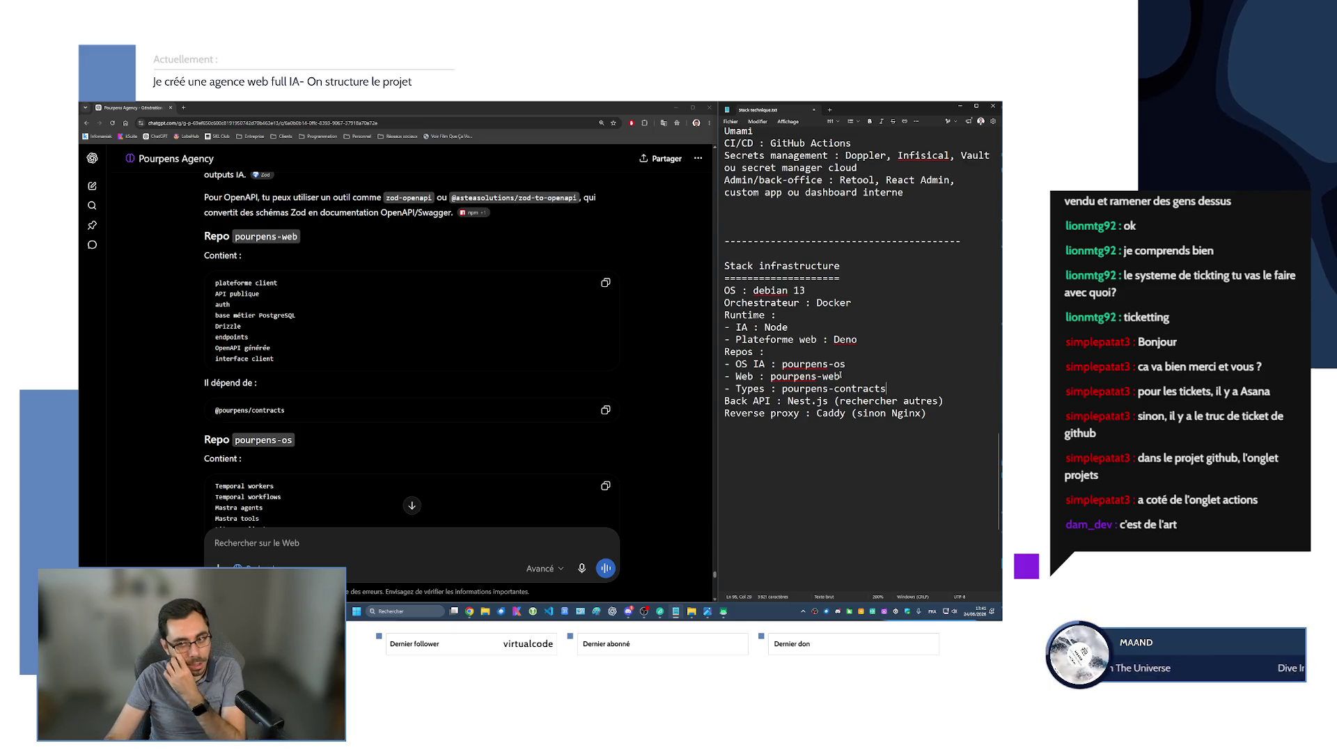
{"action": "double_click", "coordinate": [893, 390]}
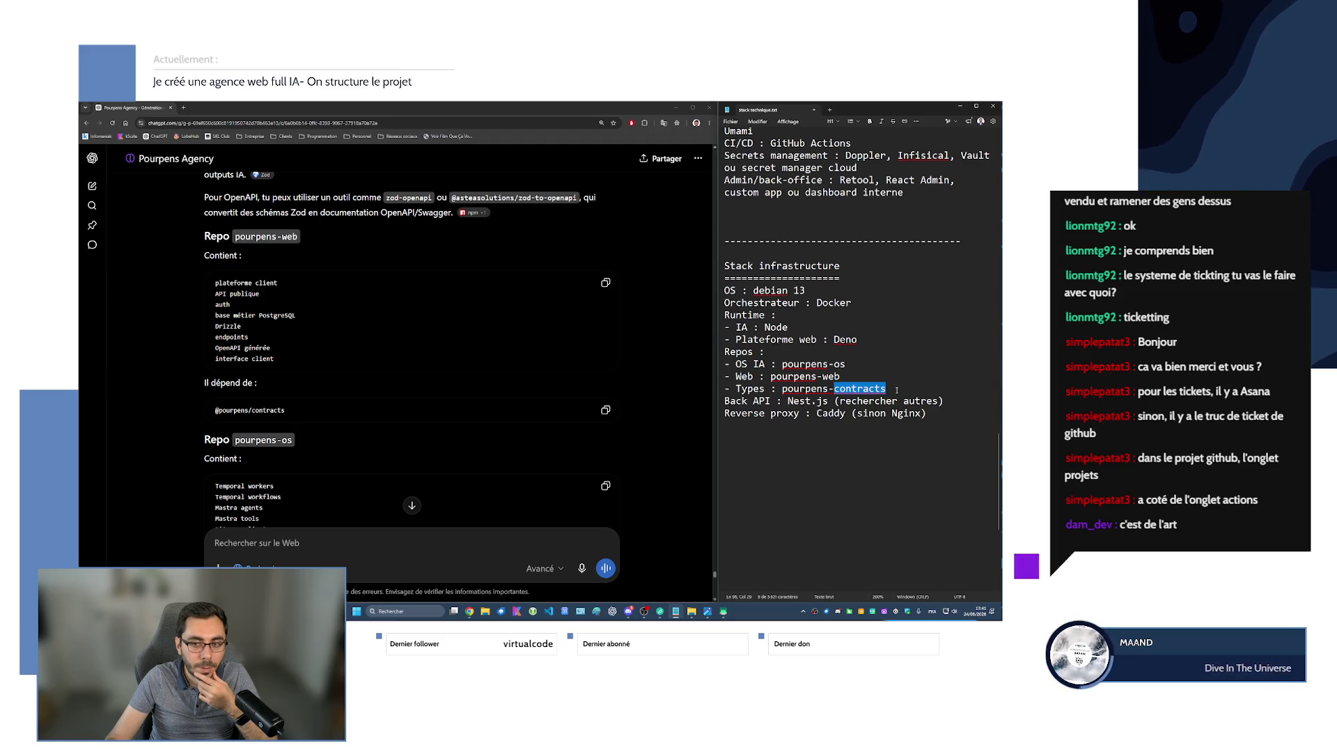
{"action": "key", "text": "BackSpace"}
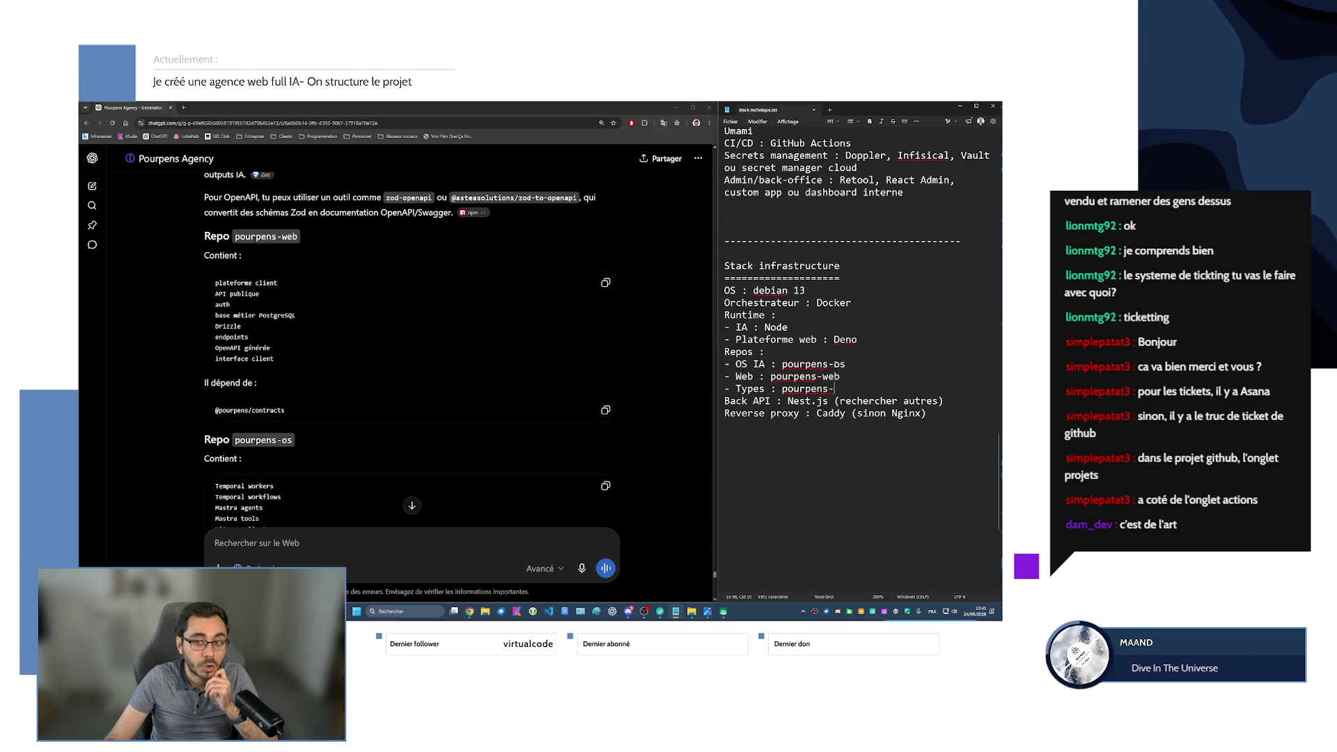
{"action": "double_click", "coordinate": [843, 377]}
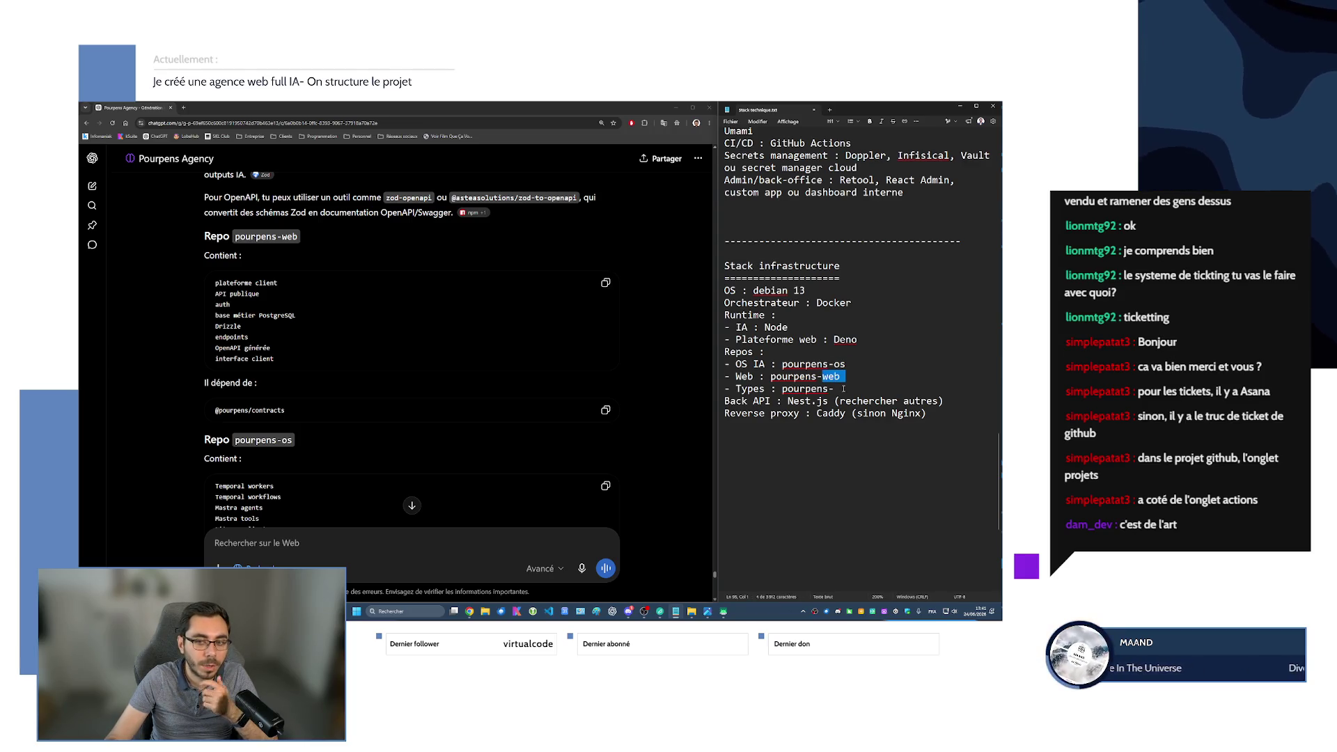
{"action": "left_click", "coordinate": [867, 390]}
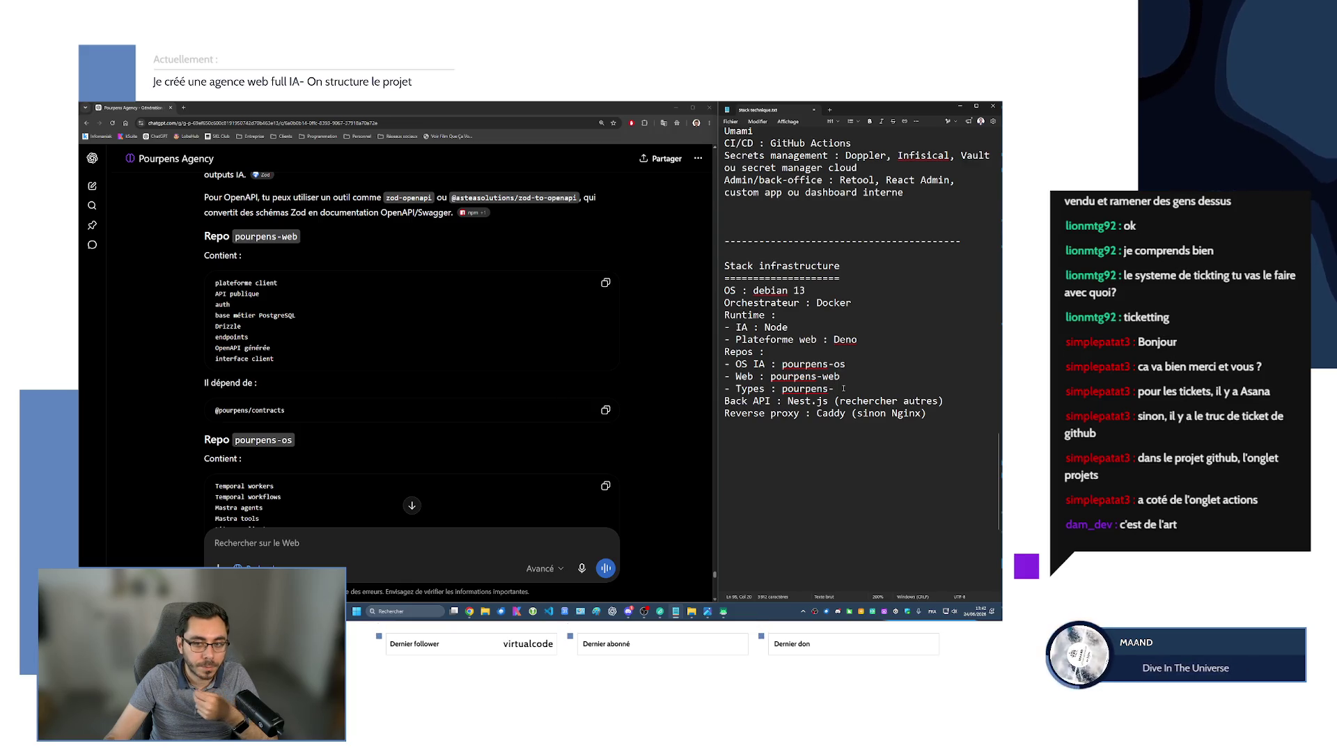
{"action": "type", "text": "defs"}
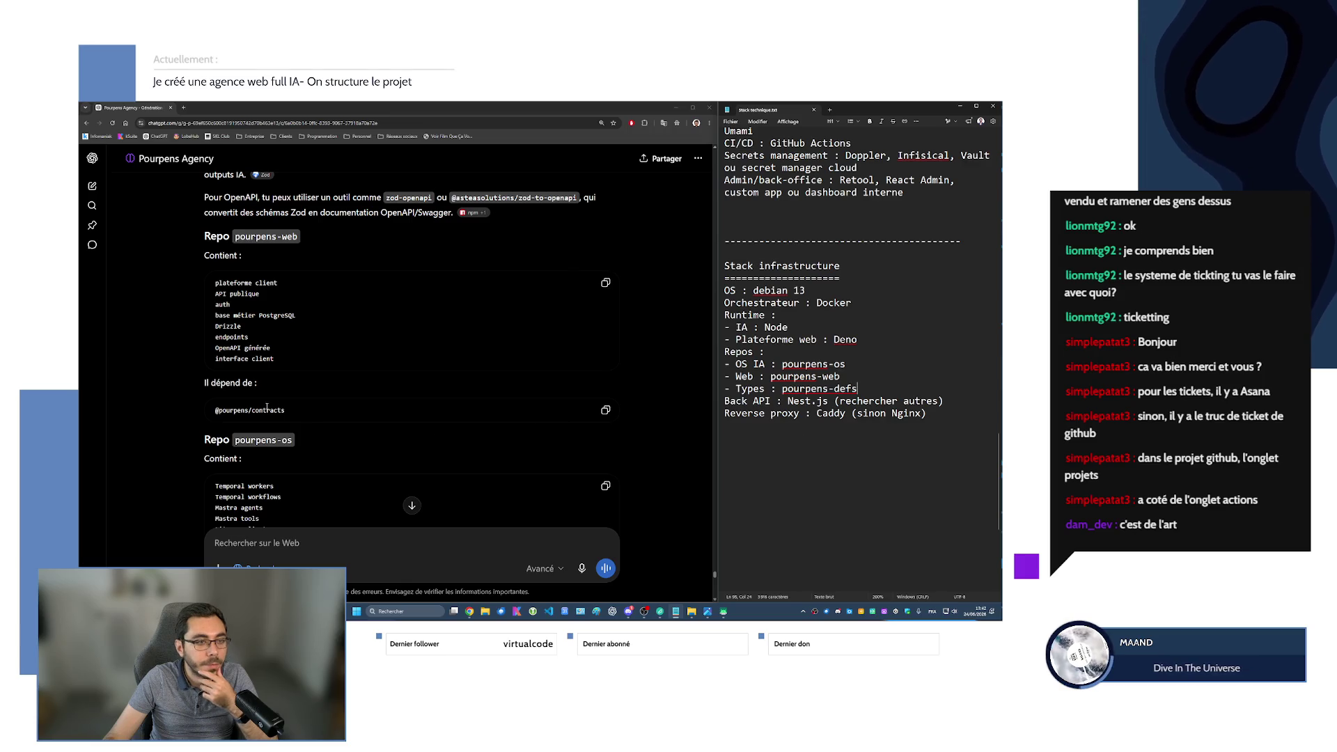
Scroll and zoom through the reply's repo-split advice down to Option 2.
{"action": "scroll", "coordinate": [267, 407], "scroll_direction": "down", "scroll_amount": 2}
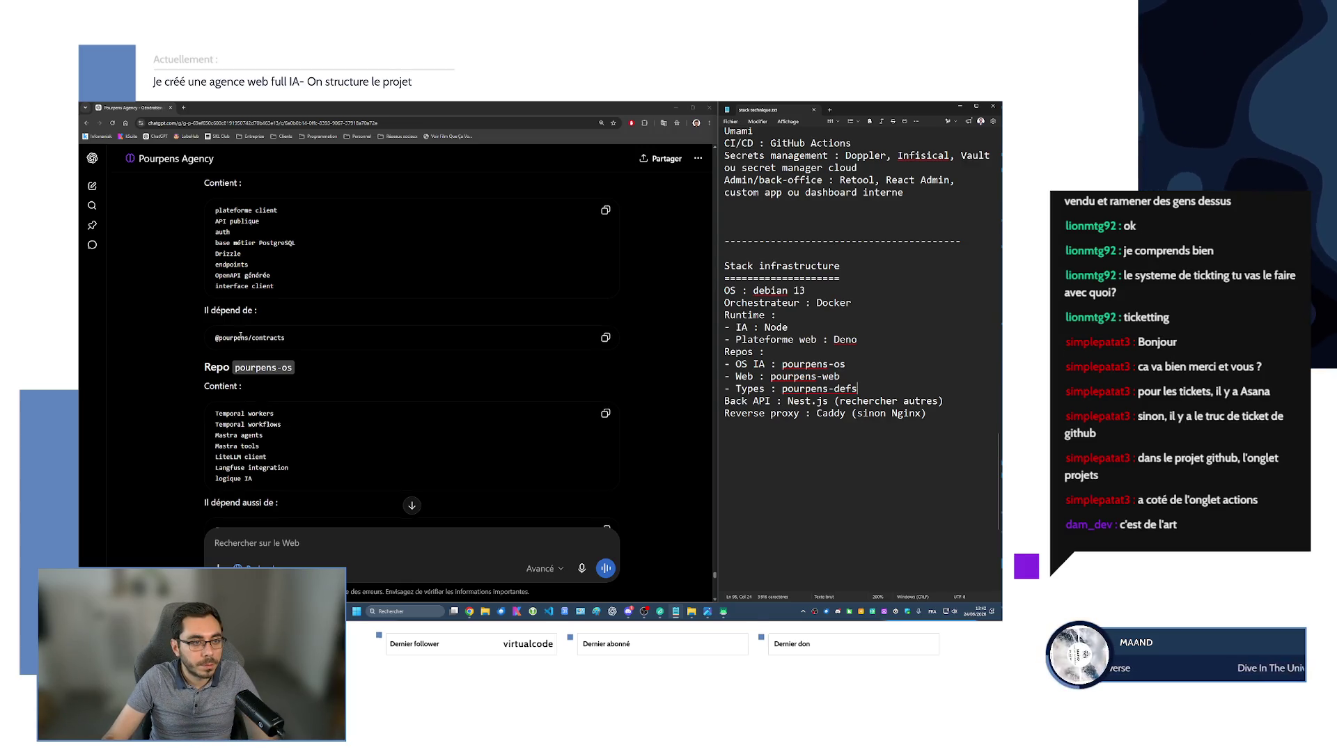
{"action": "scroll", "coordinate": [211, 275], "scroll_direction": "down", "scroll_amount": 3}
{"action": "scroll", "coordinate": [208, 296], "scroll_direction": "down", "scroll_amount": 1}
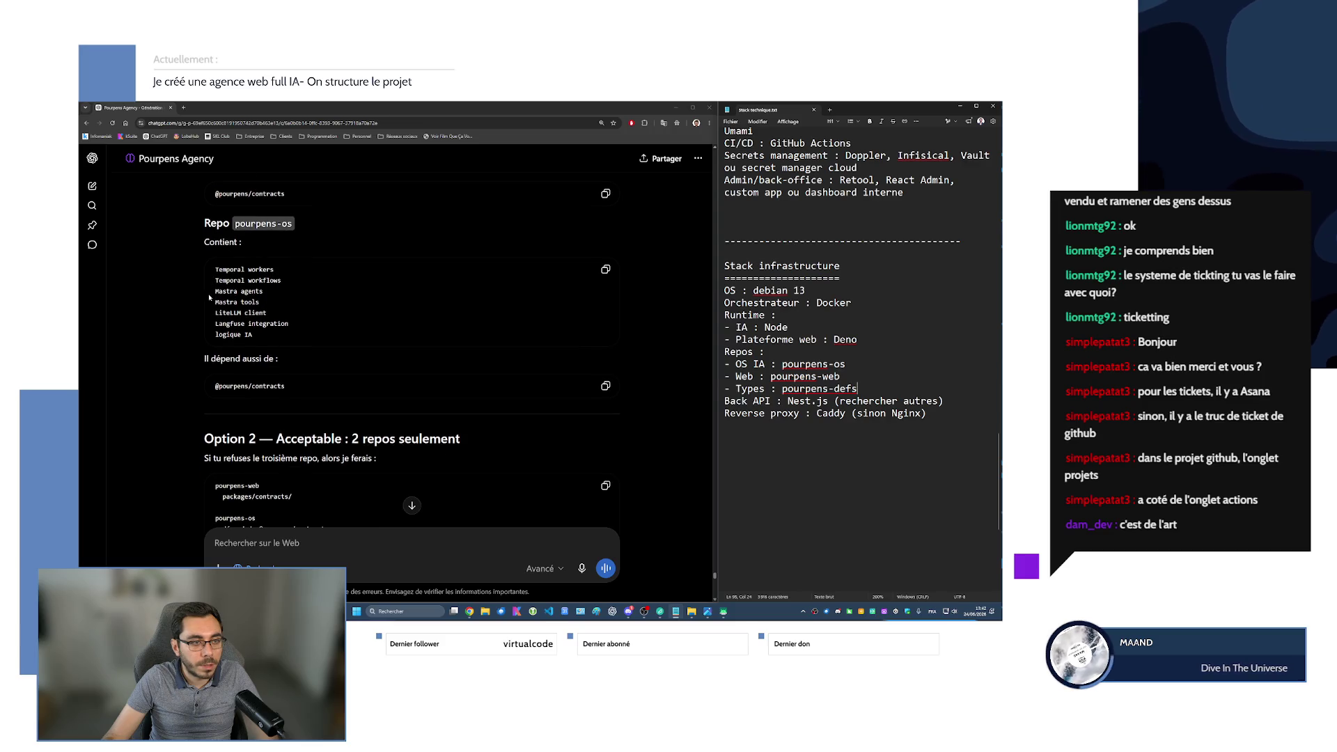
{"action": "key", "text": "ctrl+plus"}
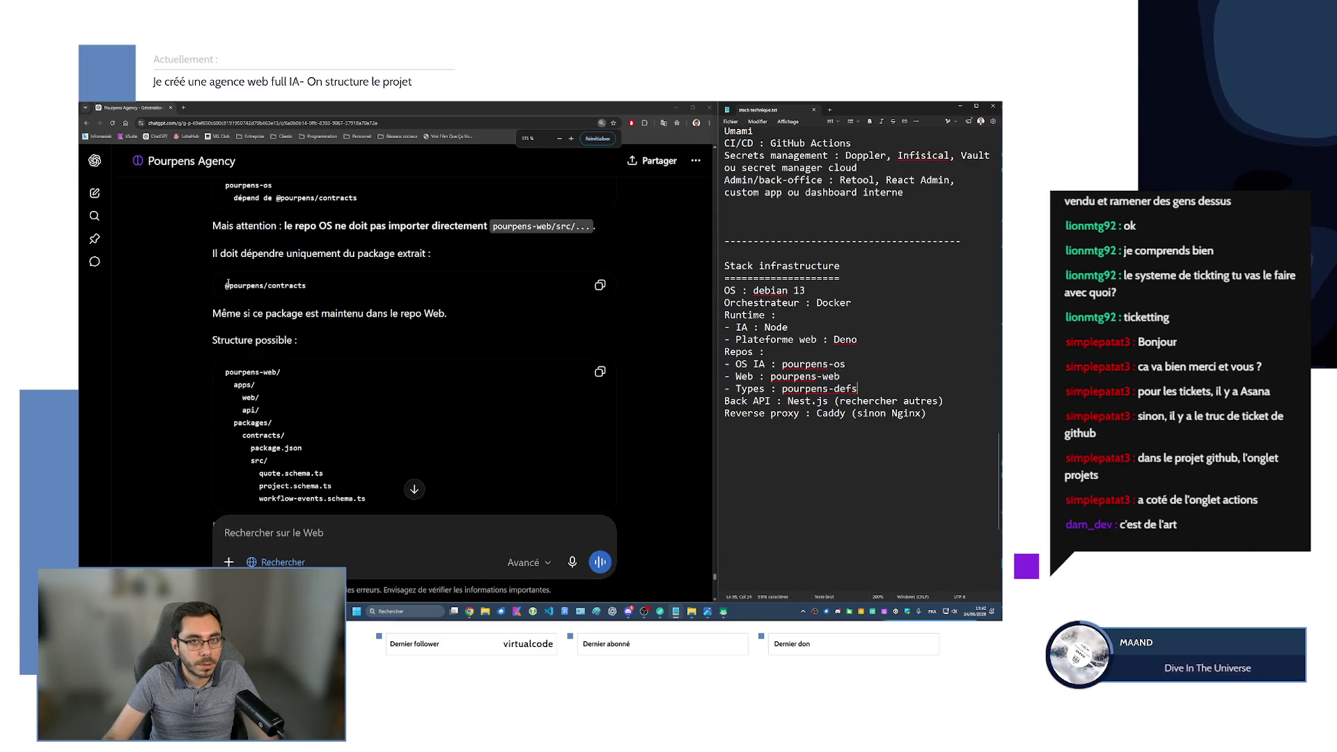
{"action": "key", "text": "ctrl+minus"}
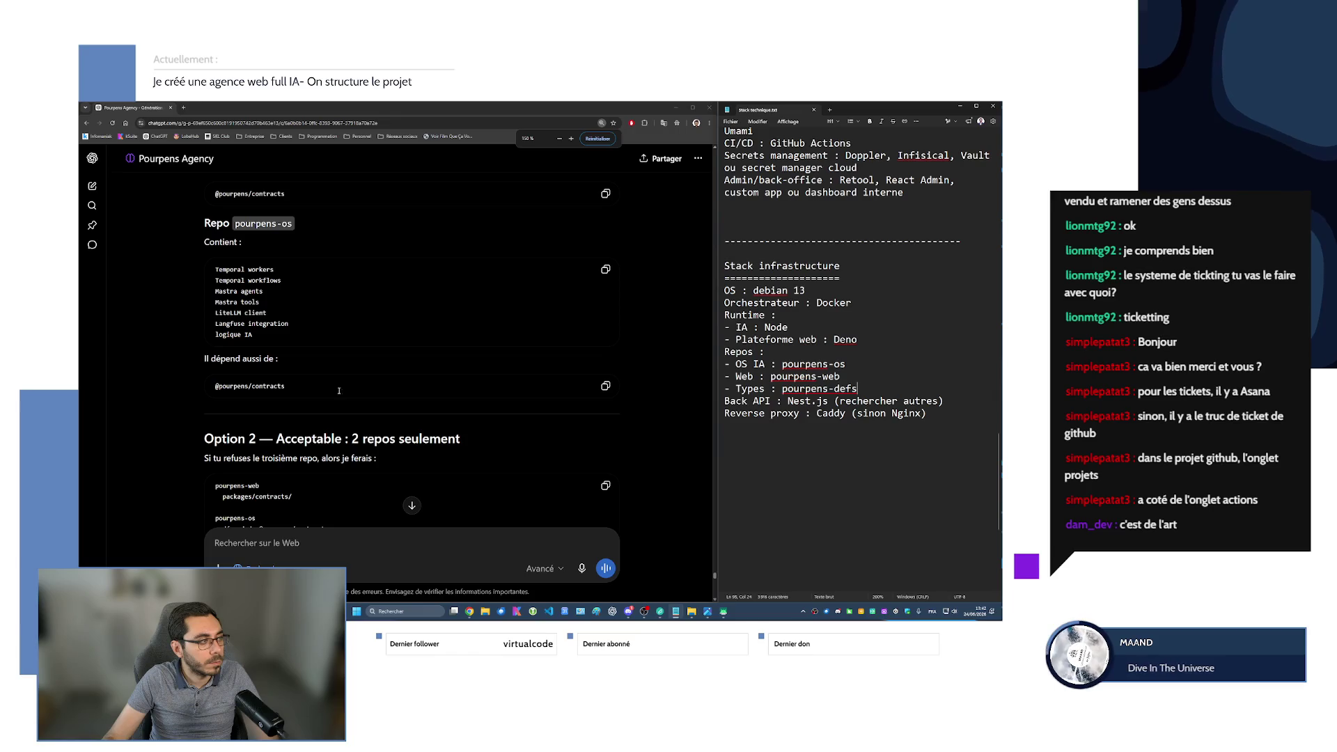
{"action": "scroll", "coordinate": [311, 353], "scroll_direction": "down", "scroll_amount": 1}
{"action": "scroll", "coordinate": [307, 349], "scroll_direction": "down", "scroll_amount": 2}
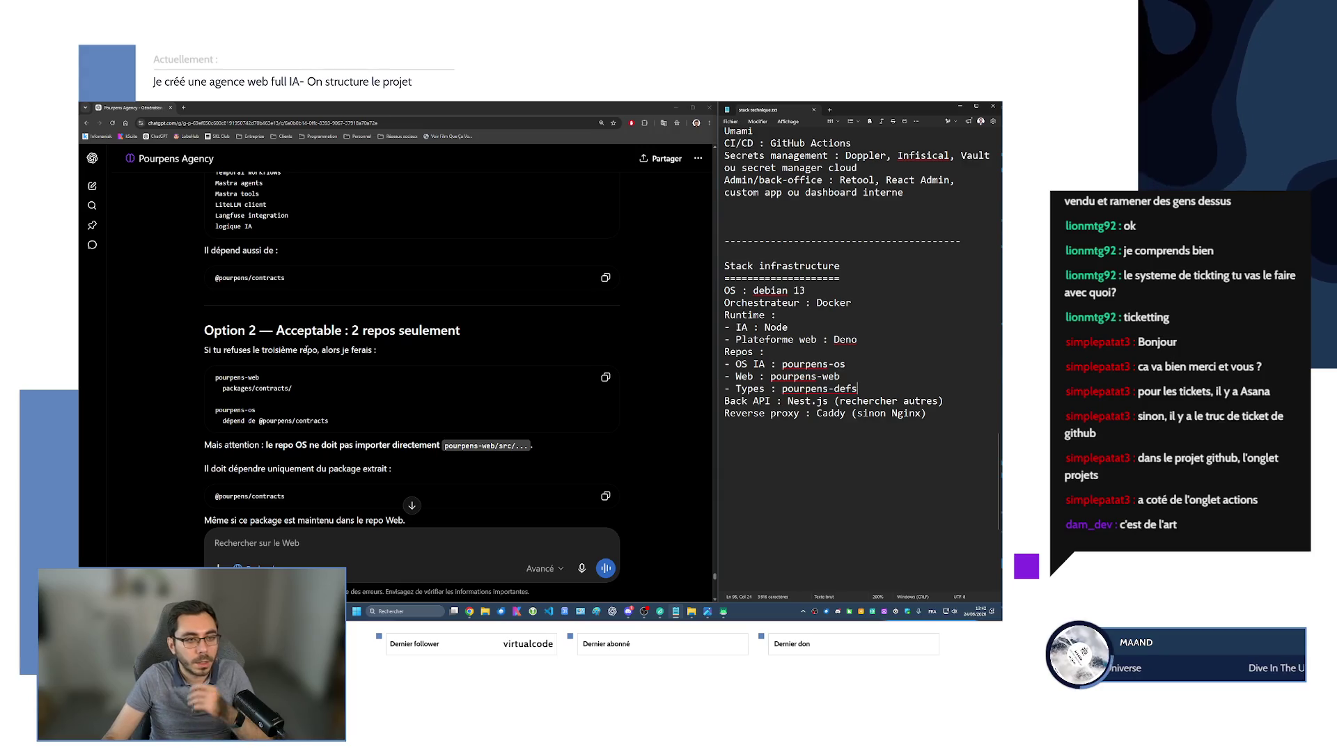
{"action": "scroll", "coordinate": [307, 351], "scroll_direction": "down", "scroll_amount": 20}
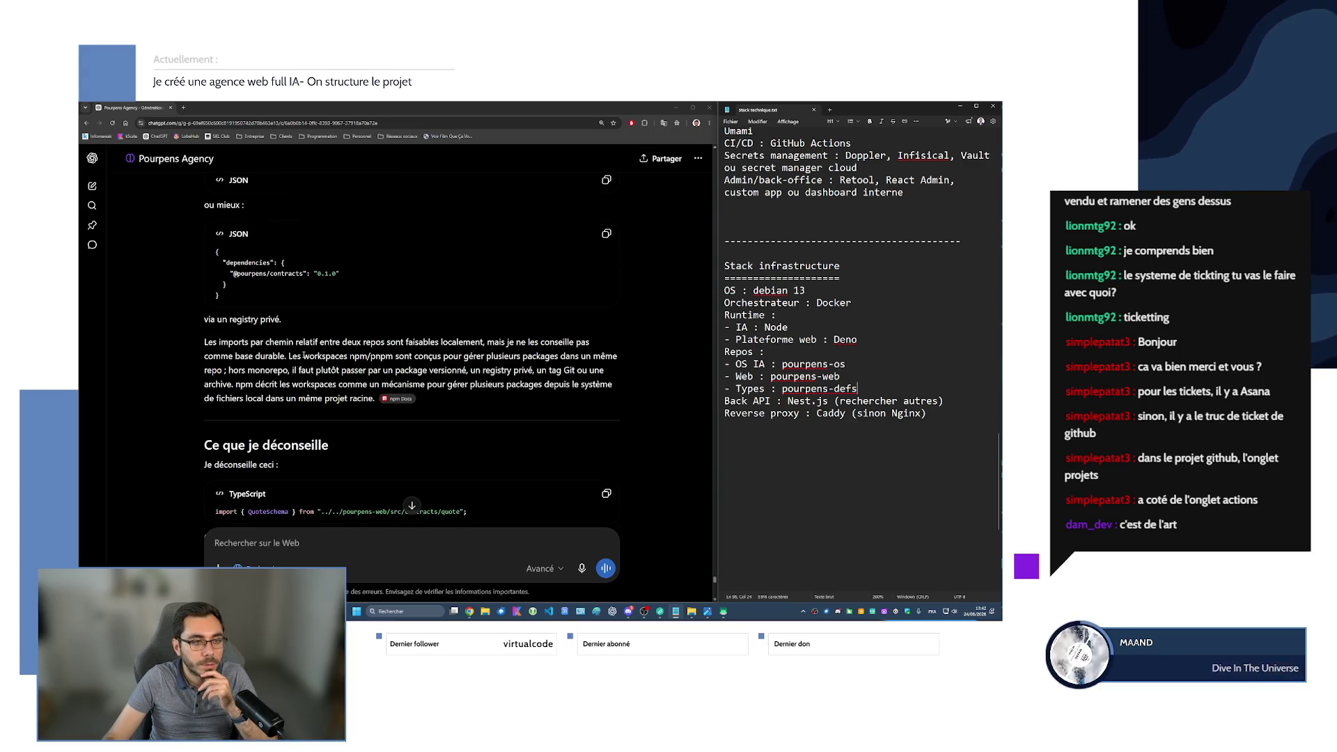
{"action": "scroll", "coordinate": [303, 356], "scroll_direction": "down", "scroll_amount": 2}
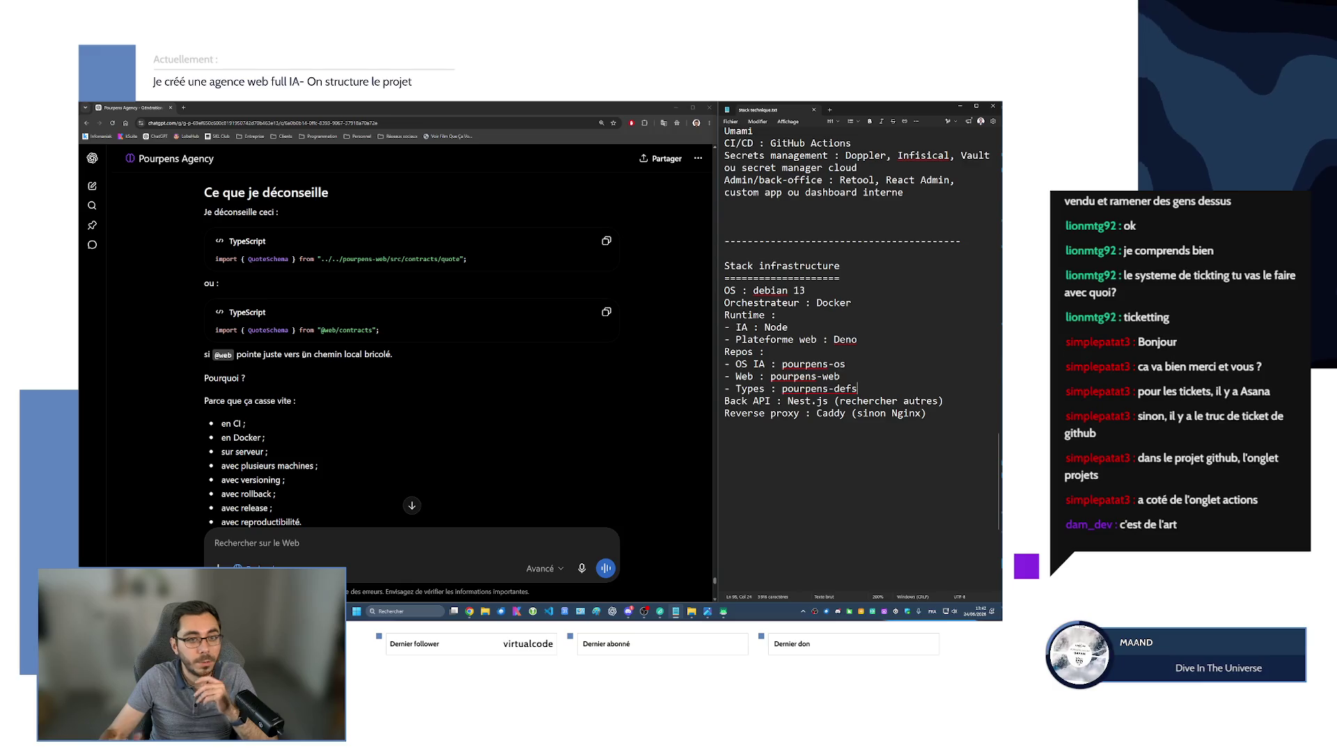
{"action": "scroll", "coordinate": [300, 350], "scroll_direction": "down", "scroll_amount": 2}
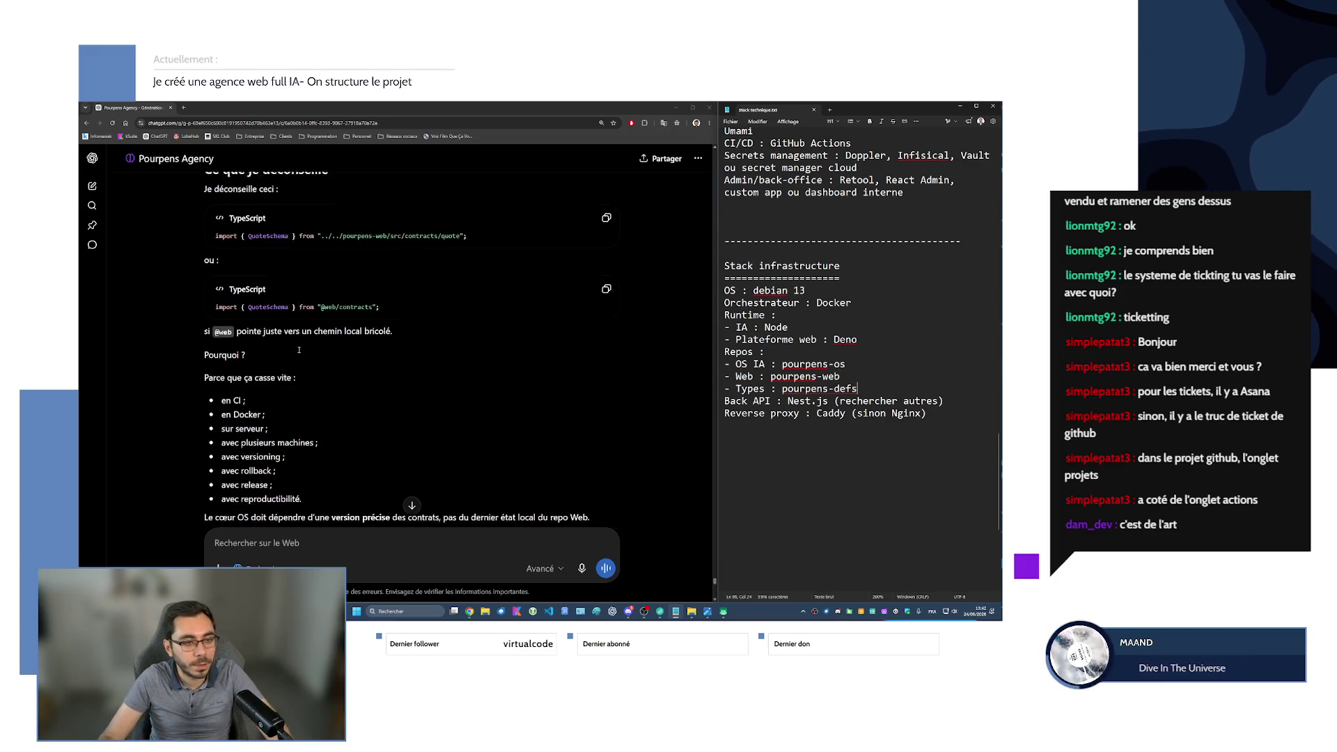
{"action": "scroll", "coordinate": [300, 350], "scroll_direction": "down", "scroll_amount": 3}
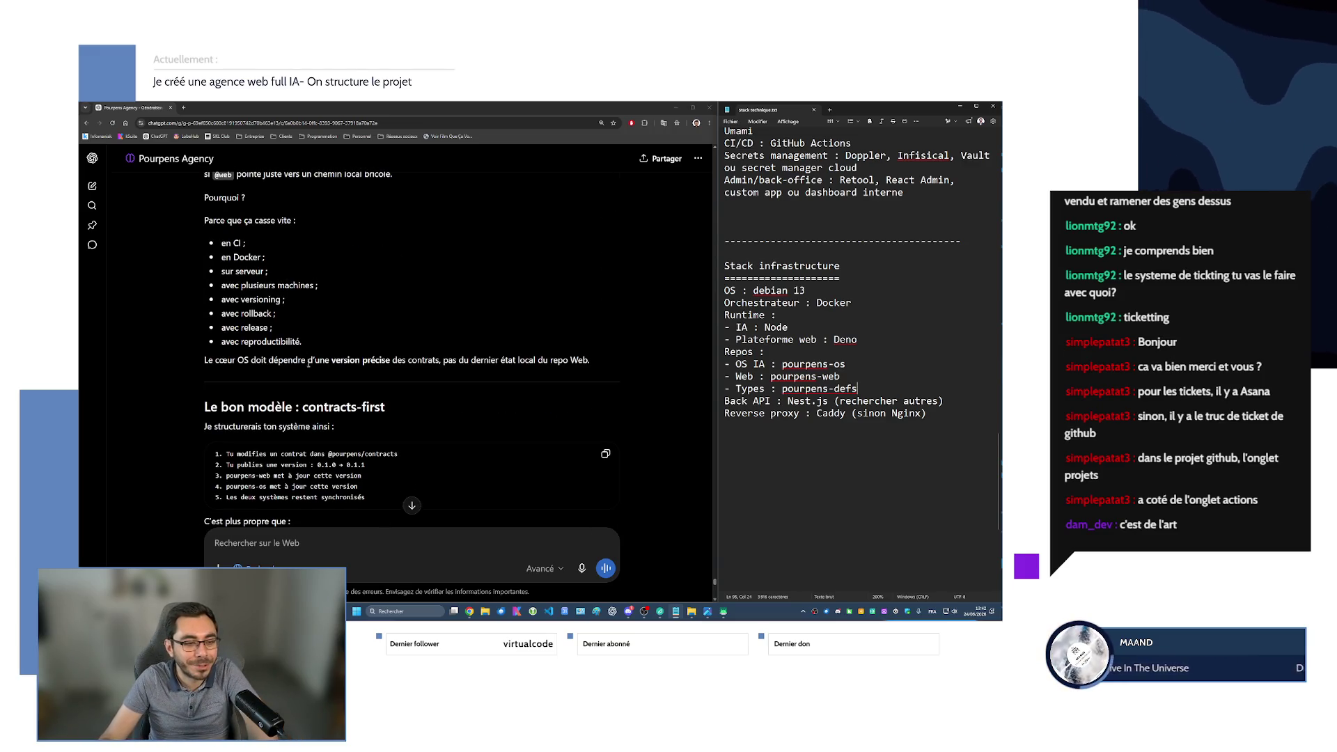
{"action": "scroll", "coordinate": [311, 361], "scroll_direction": "up", "scroll_amount": 4}
{"action": "scroll", "coordinate": [311, 361], "scroll_direction": "up", "scroll_amount": 15}
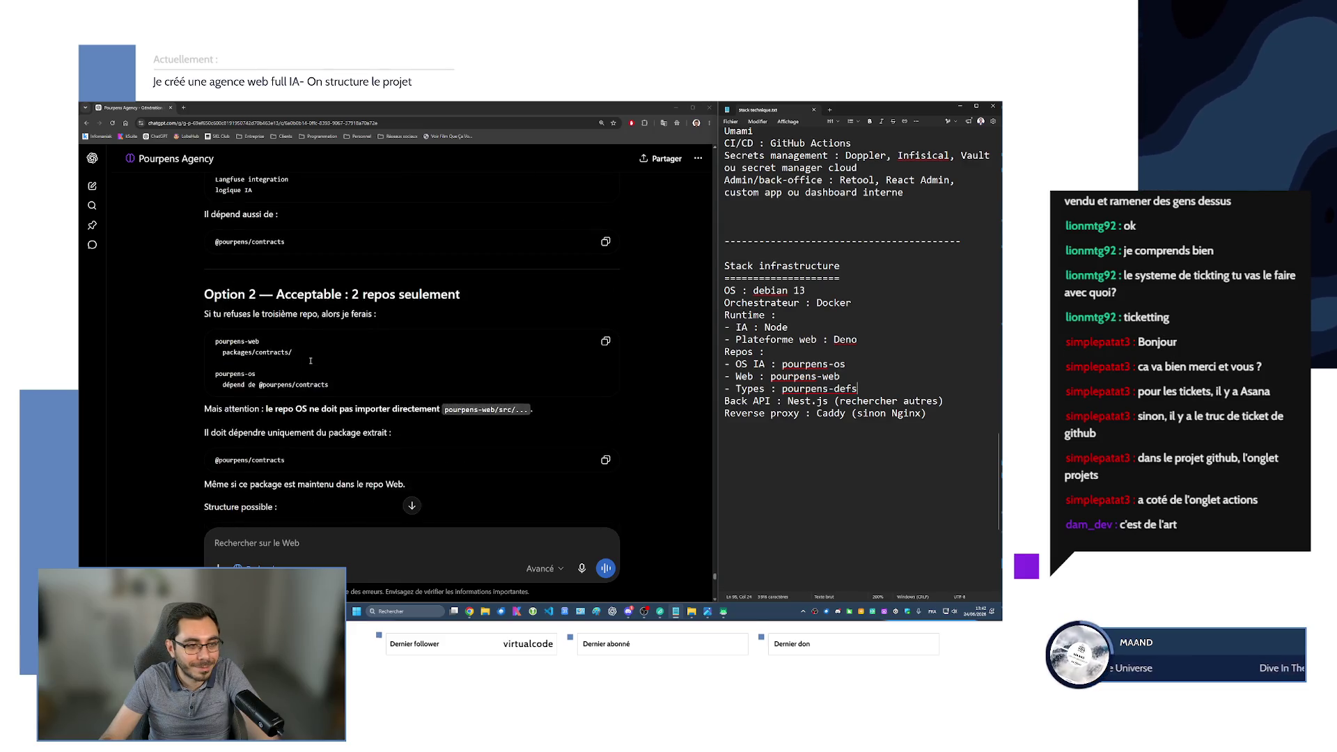
{"action": "scroll", "coordinate": [311, 361], "scroll_direction": "down", "scroll_amount": 4}
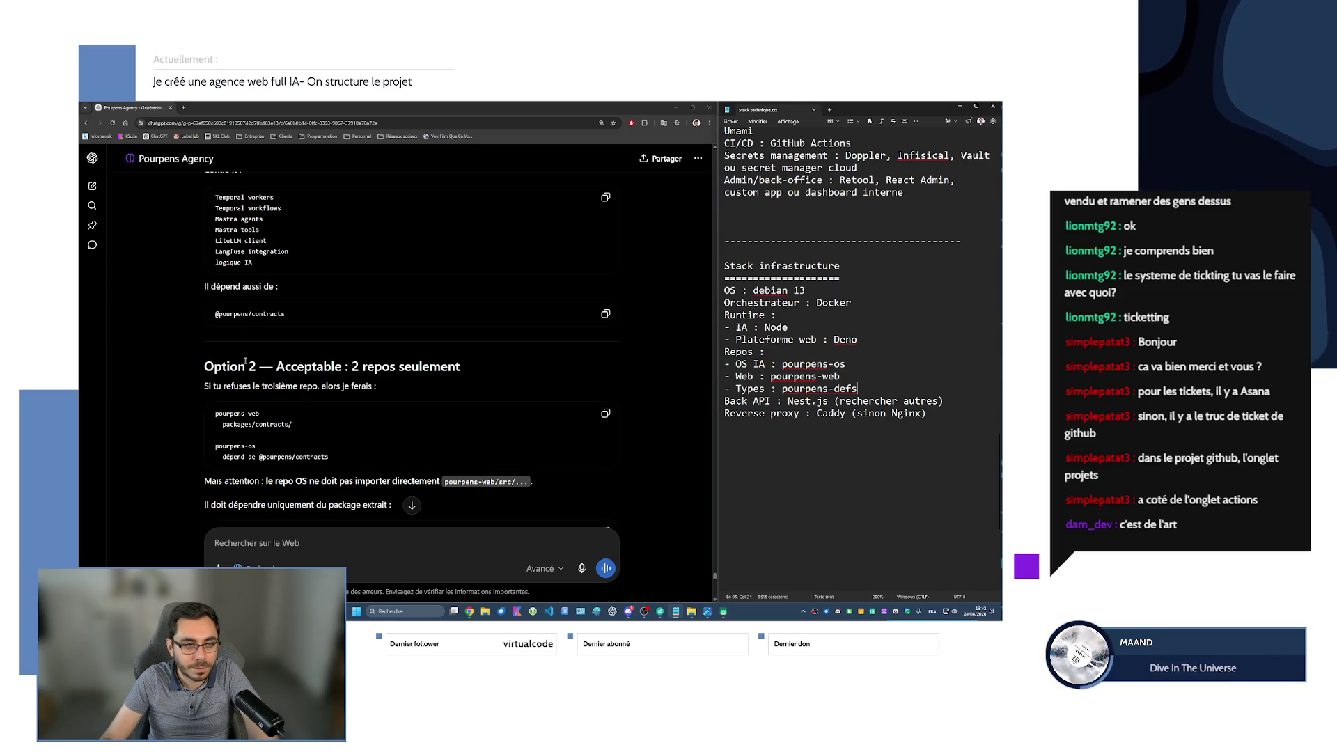
{"action": "scroll", "coordinate": [271, 384], "scroll_direction": "down", "scroll_amount": 4}
{"action": "scroll", "coordinate": [272, 384], "scroll_direction": "down", "scroll_amount": 10}
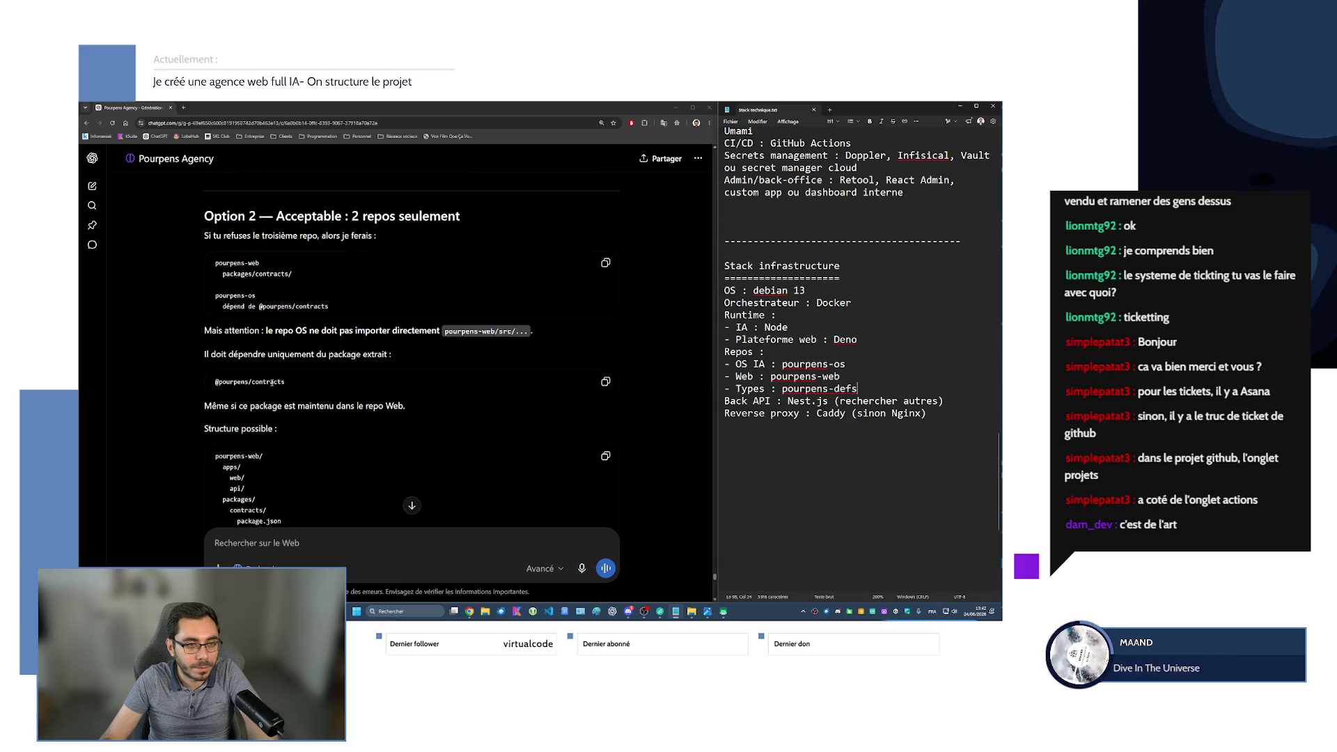
{"action": "scroll", "coordinate": [270, 384], "scroll_direction": "down", "scroll_amount": 2}
{"action": "scroll", "coordinate": [271, 381], "scroll_direction": "up", "scroll_amount": 1}
{"action": "left_click_drag", "start_coordinate": [345, 295], "coordinate": [467, 295]}
{"action": "left_click", "coordinate": [290, 348]}
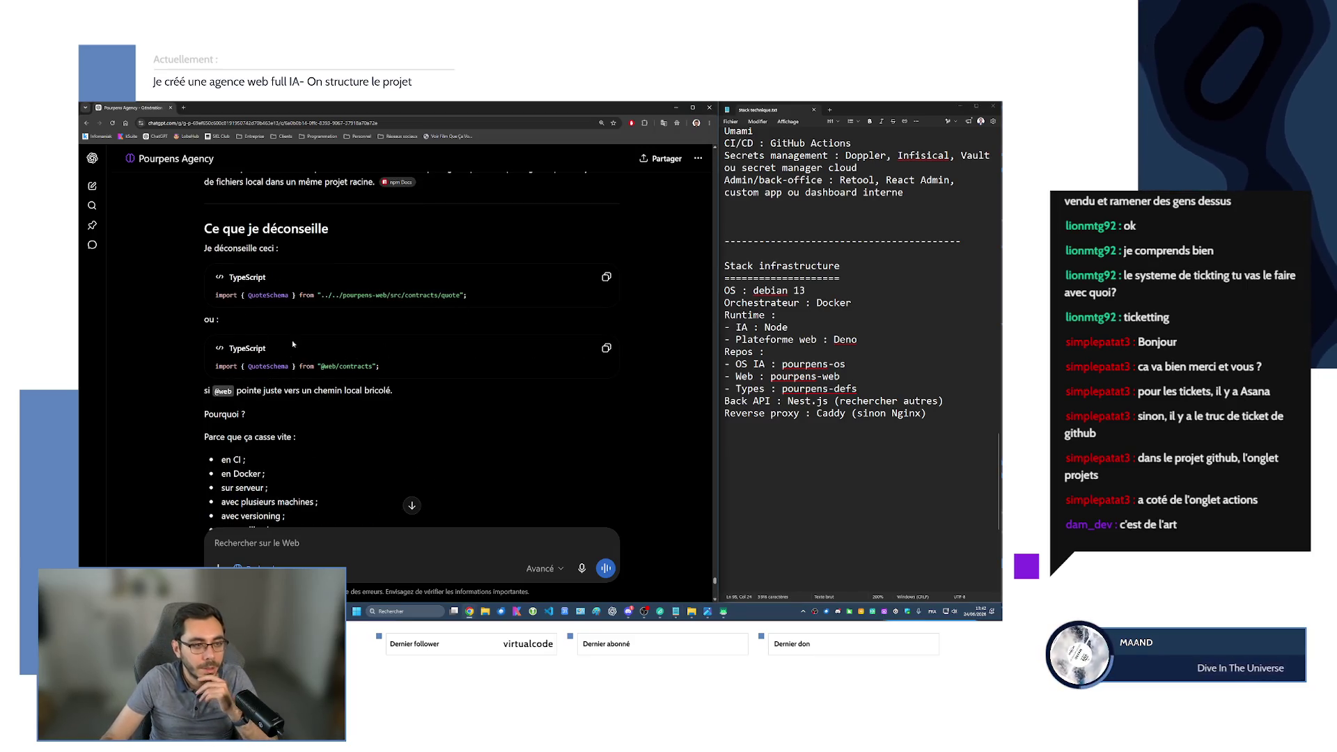
{"action": "left_click_drag", "start_coordinate": [329, 297], "coordinate": [468, 295]}
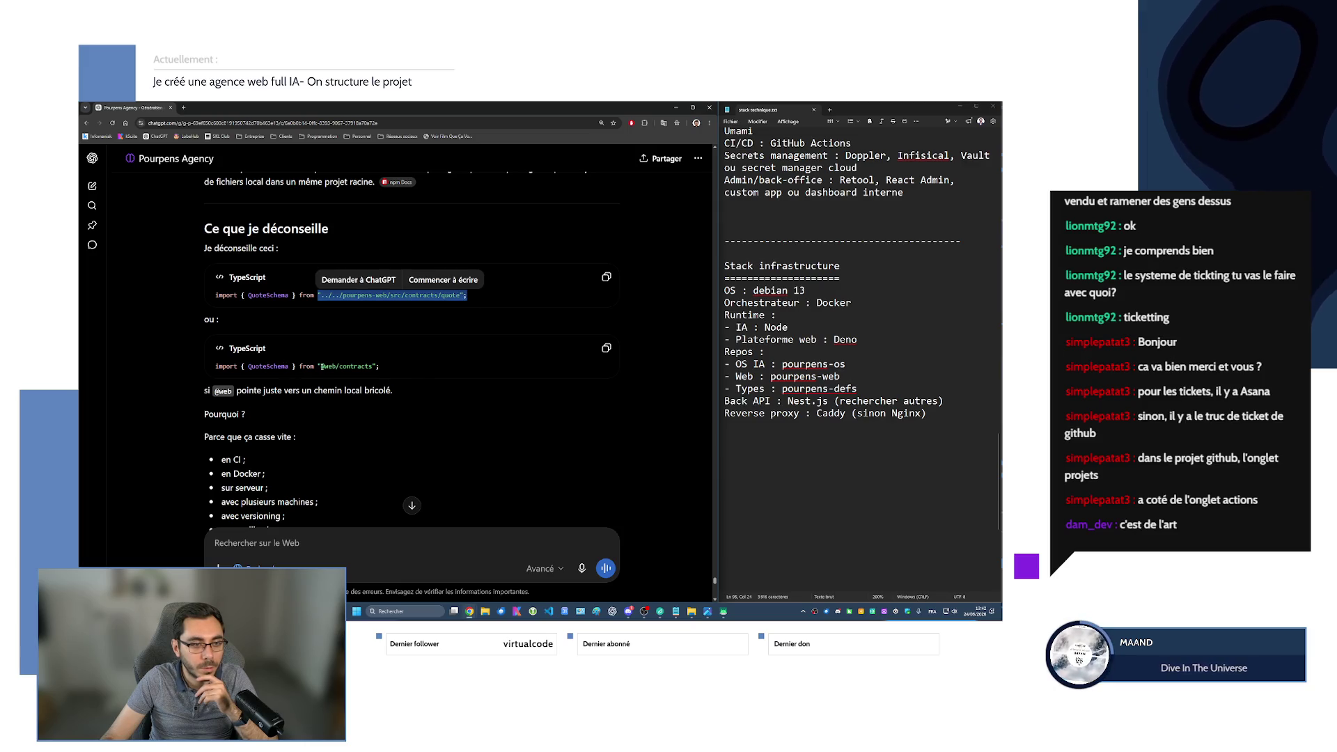
{"action": "left_click_drag", "start_coordinate": [323, 366], "coordinate": [381, 366]}
{"action": "left_click", "coordinate": [313, 374]}
{"action": "scroll", "coordinate": [313, 375], "scroll_direction": "down", "scroll_amount": 1}
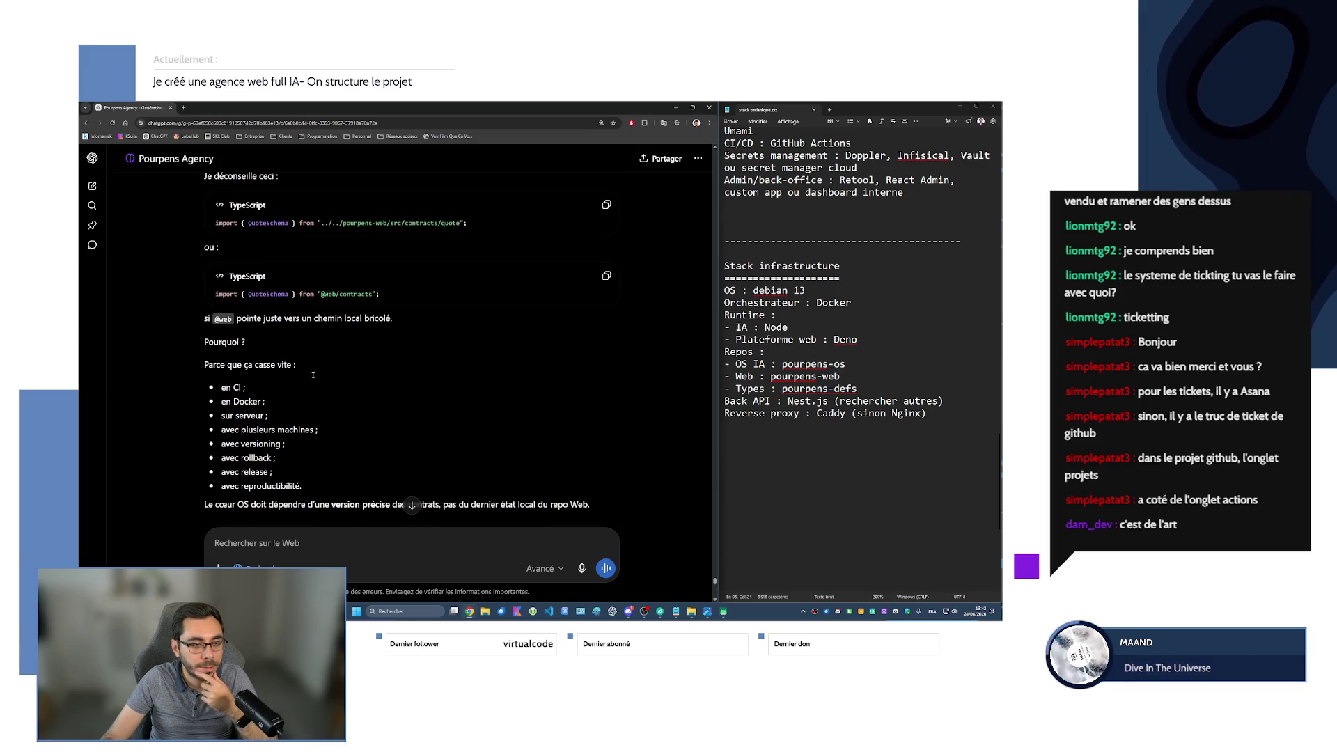
{"action": "scroll", "coordinate": [313, 378], "scroll_direction": "down", "scroll_amount": 3}
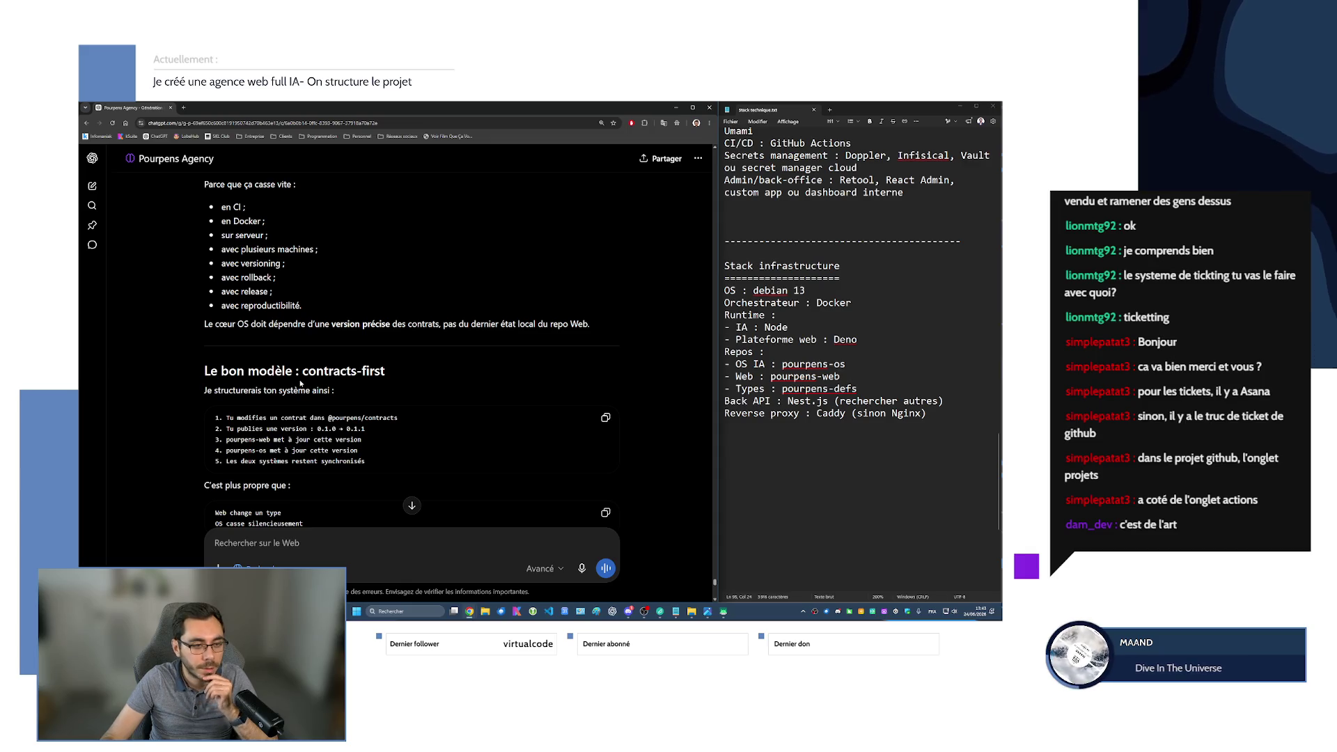
{"action": "scroll", "coordinate": [301, 382], "scroll_direction": "down", "scroll_amount": 2}
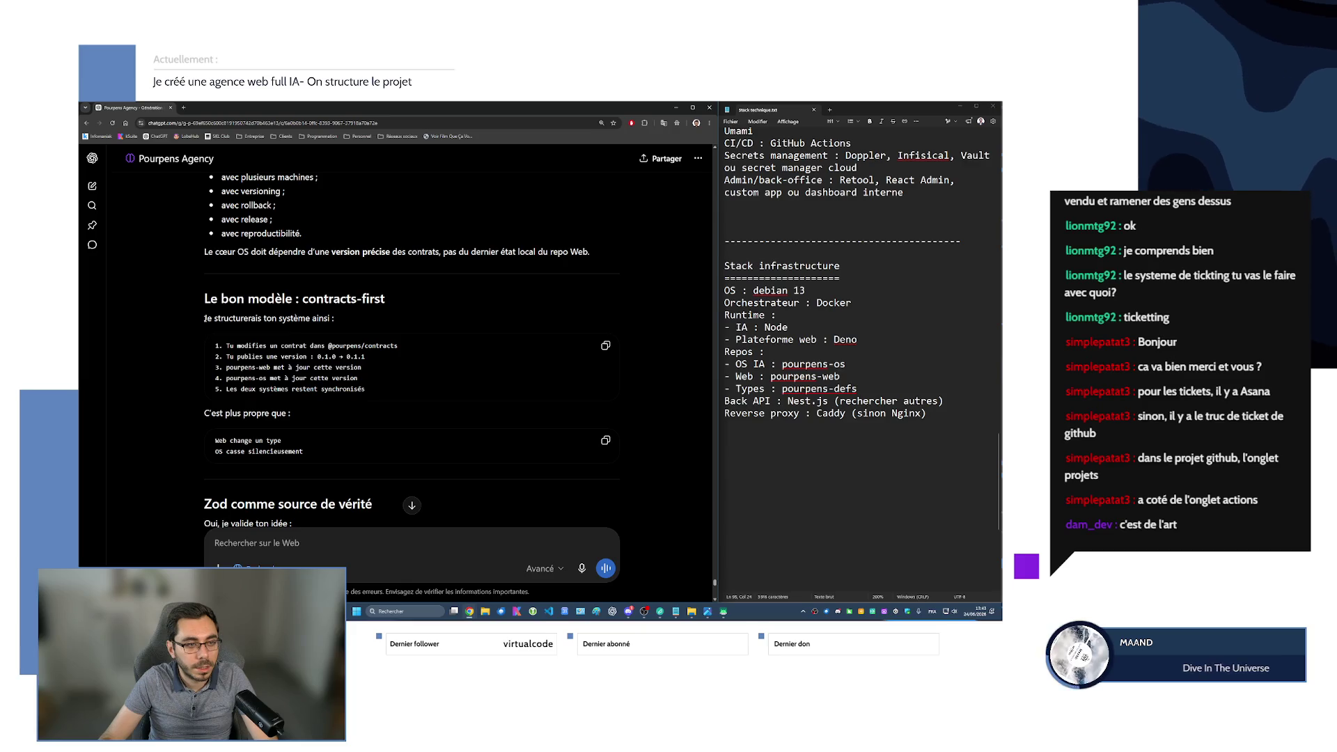
{"action": "left_click_drag", "start_coordinate": [203, 318], "coordinate": [341, 323]}
{"action": "mouse_move", "coordinate": [226, 345]}
{"action": "left_mouse_down"}
{"action": "mouse_move", "coordinate": [397, 345]}
{"action": "mouse_move", "coordinate": [272, 356]}
{"action": "left_mouse_up"}
{"action": "left_click", "coordinate": [273, 357]}
{"action": "scroll", "coordinate": [322, 367], "scroll_direction": "down", "scroll_amount": 5}
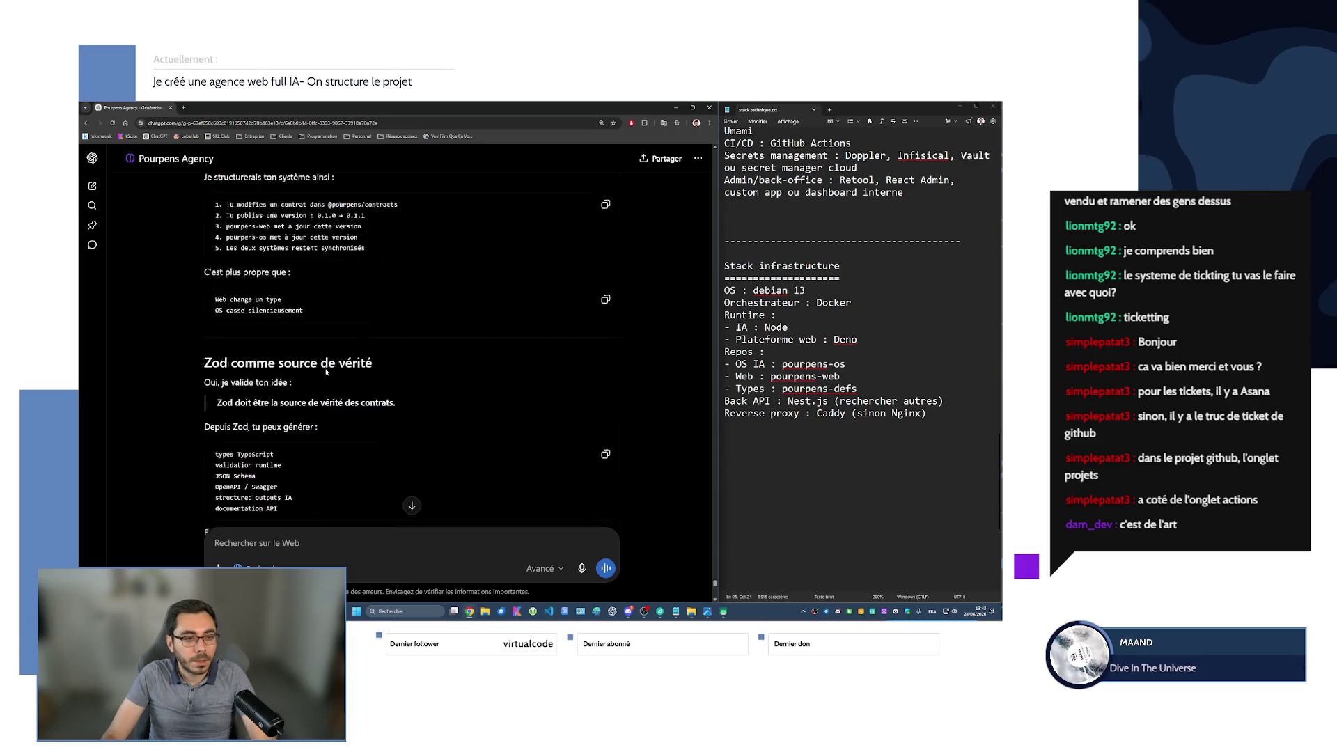
{"action": "scroll", "coordinate": [320, 369], "scroll_direction": "down", "scroll_amount": 3}
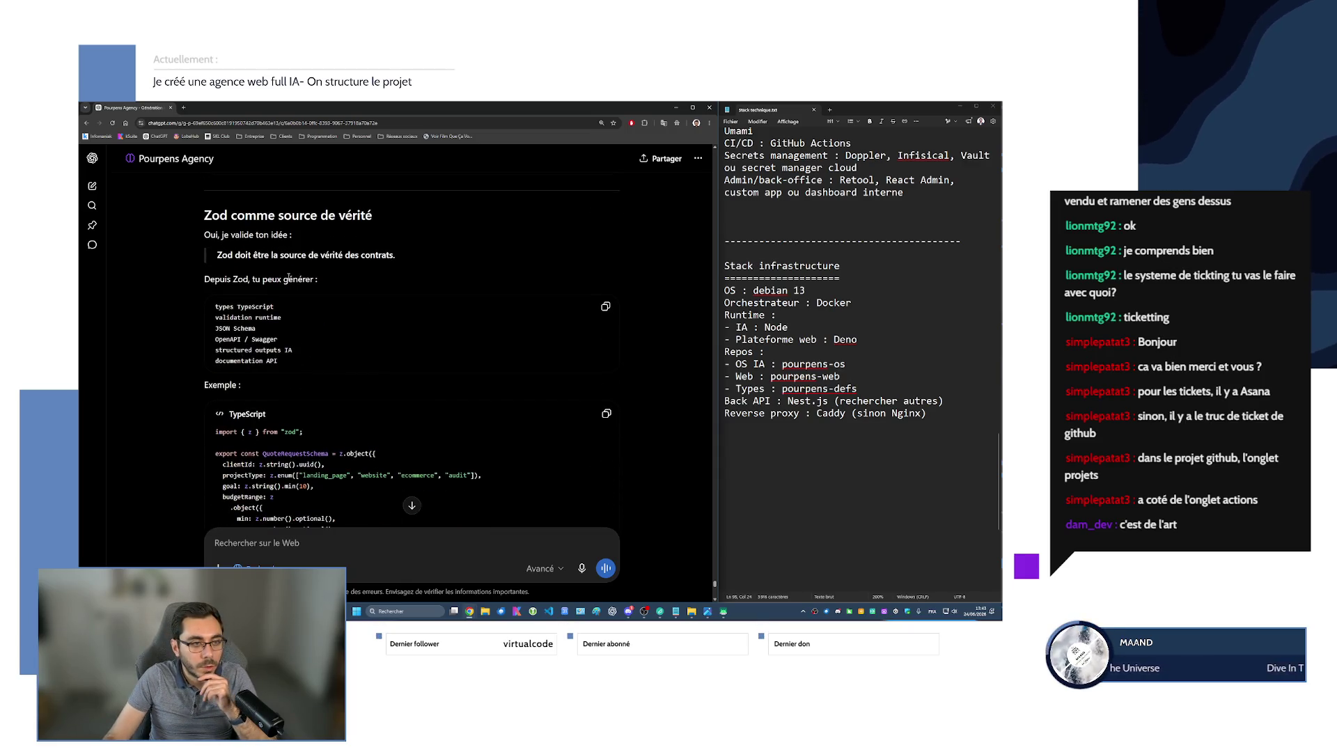
{"action": "scroll", "coordinate": [211, 428], "scroll_direction": "down", "scroll_amount": 3}
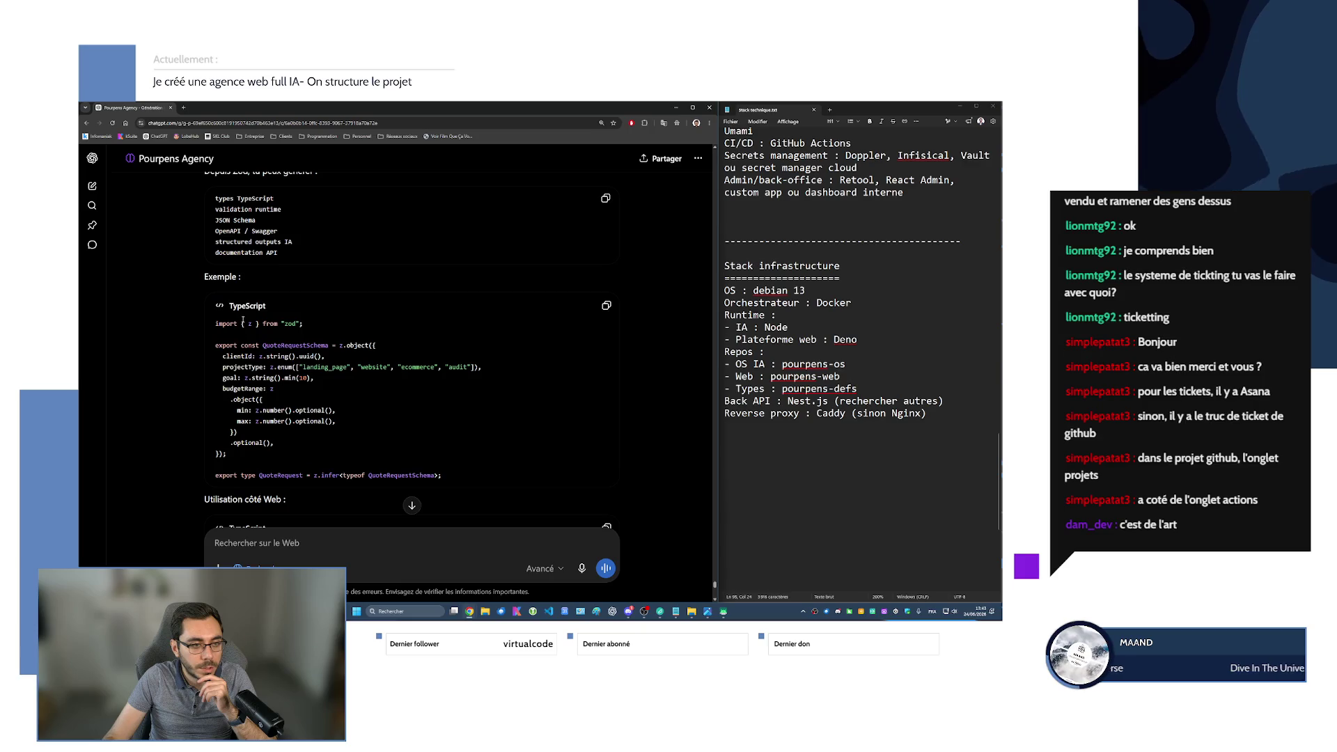
{"action": "mouse_move", "coordinate": [214, 324]}
{"action": "left_mouse_down"}
{"action": "mouse_move", "coordinate": [292, 475]}
{"action": "mouse_move", "coordinate": [493, 475]}
{"action": "left_mouse_up"}
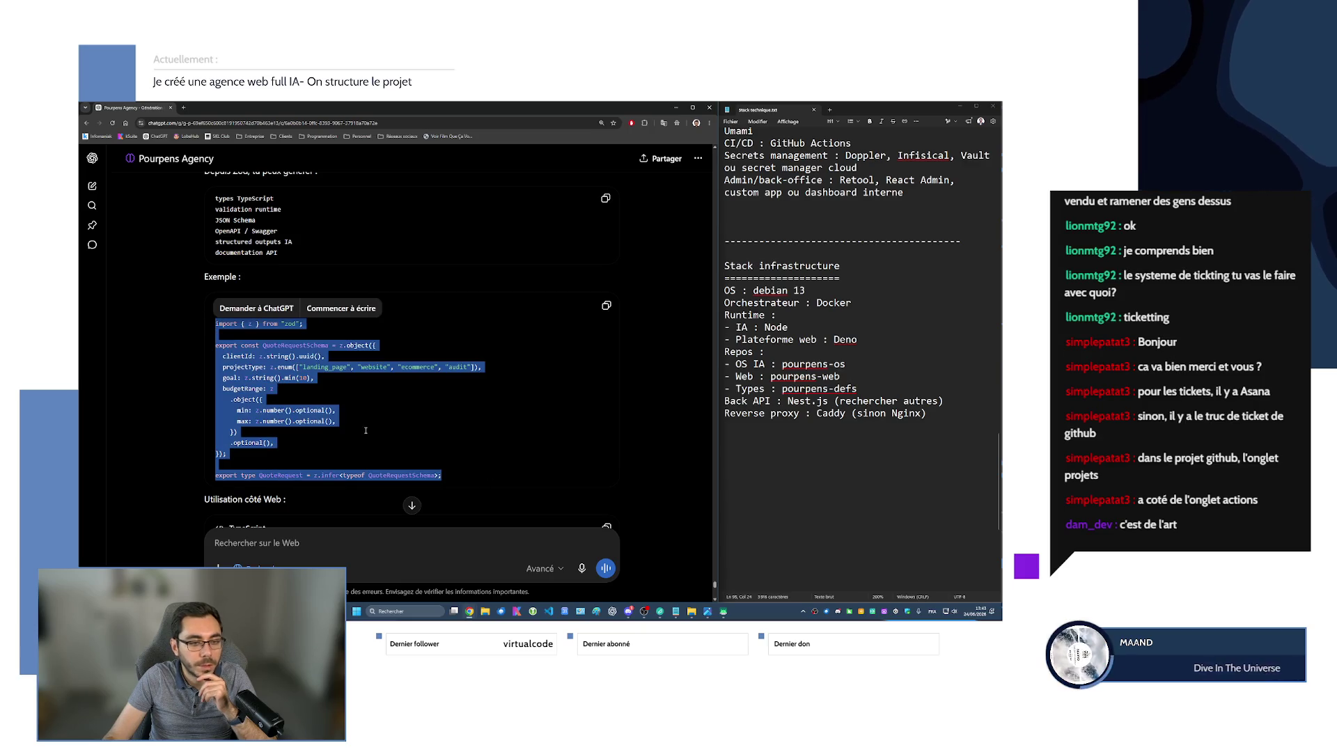
{"action": "left_click", "coordinate": [255, 473]}
{"action": "left_click_drag", "start_coordinate": [264, 476], "coordinate": [439, 475]}
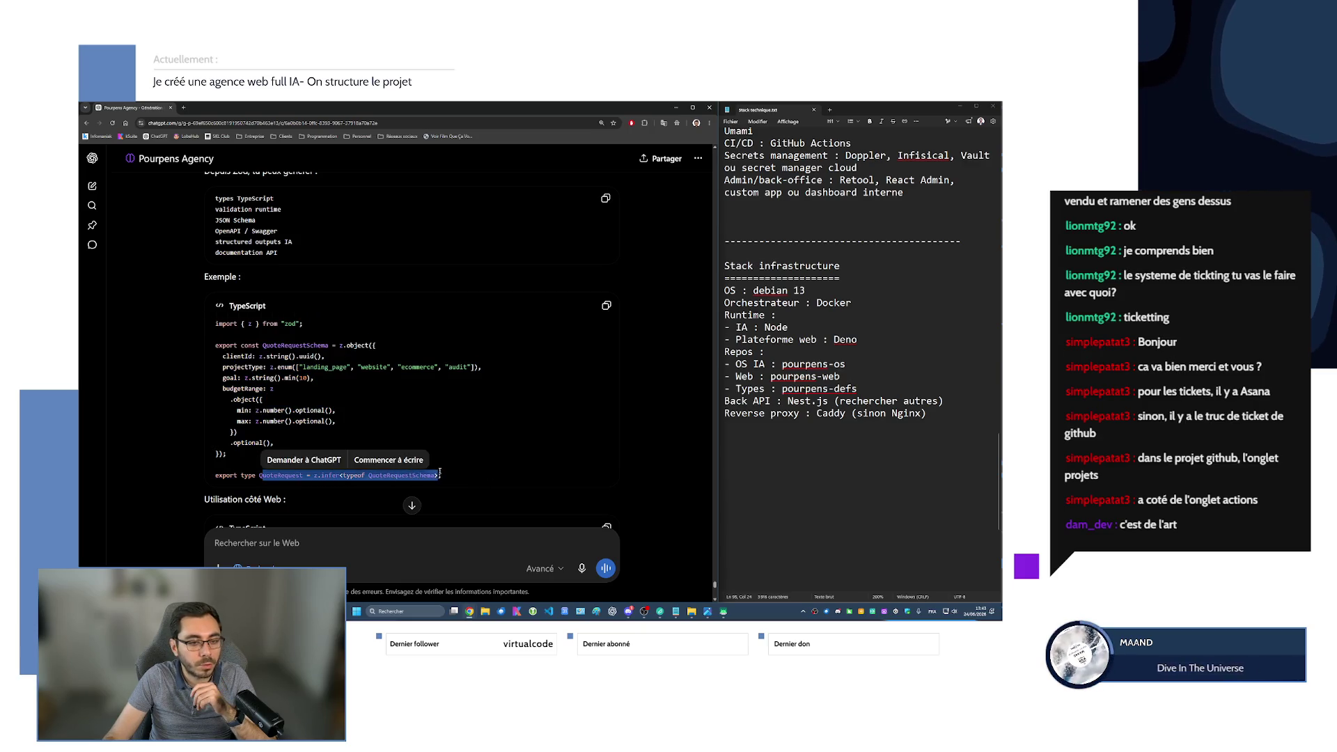
{"action": "left_click", "coordinate": [394, 443]}
{"action": "mouse_move", "coordinate": [222, 356]}
{"action": "left_mouse_down"}
{"action": "mouse_move", "coordinate": [336, 420]}
{"action": "mouse_move", "coordinate": [307, 440]}
{"action": "left_mouse_up"}
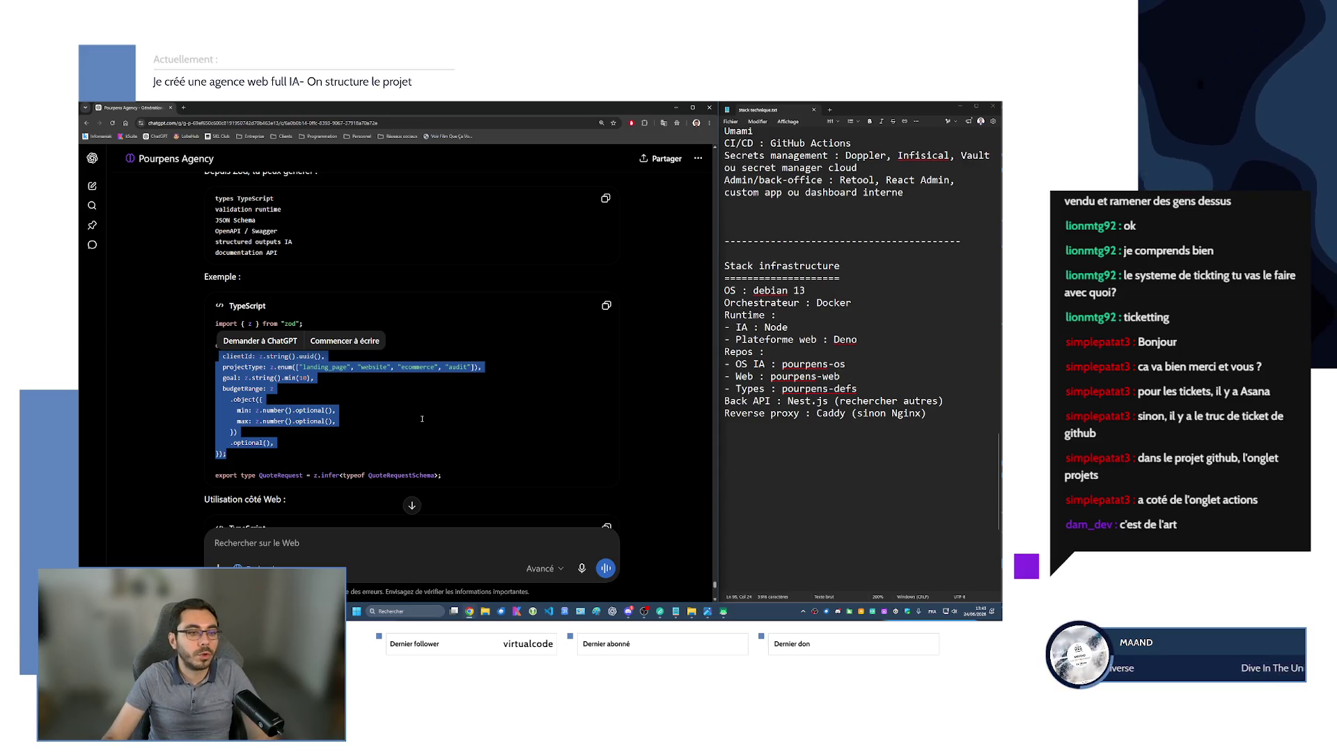
{"action": "left_click", "coordinate": [412, 415]}
{"action": "key", "text": "ctrl+plus"}
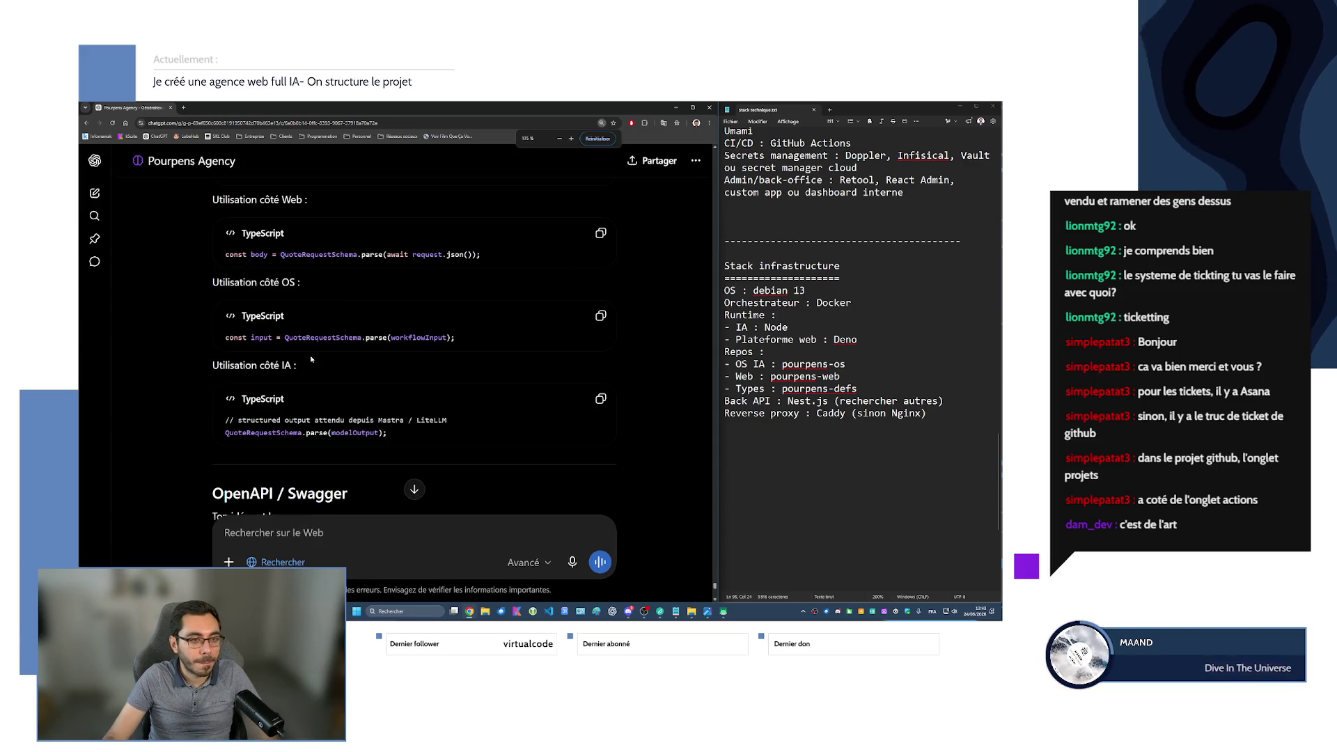
{"action": "scroll", "coordinate": [313, 359], "scroll_direction": "down", "scroll_amount": 2}
{"action": "scroll", "coordinate": [314, 358], "scroll_direction": "down", "scroll_amount": 5}
{"action": "scroll", "coordinate": [315, 357], "scroll_direction": "up", "scroll_amount": 15}
{"action": "scroll", "coordinate": [315, 355], "scroll_direction": "down", "scroll_amount": 4}
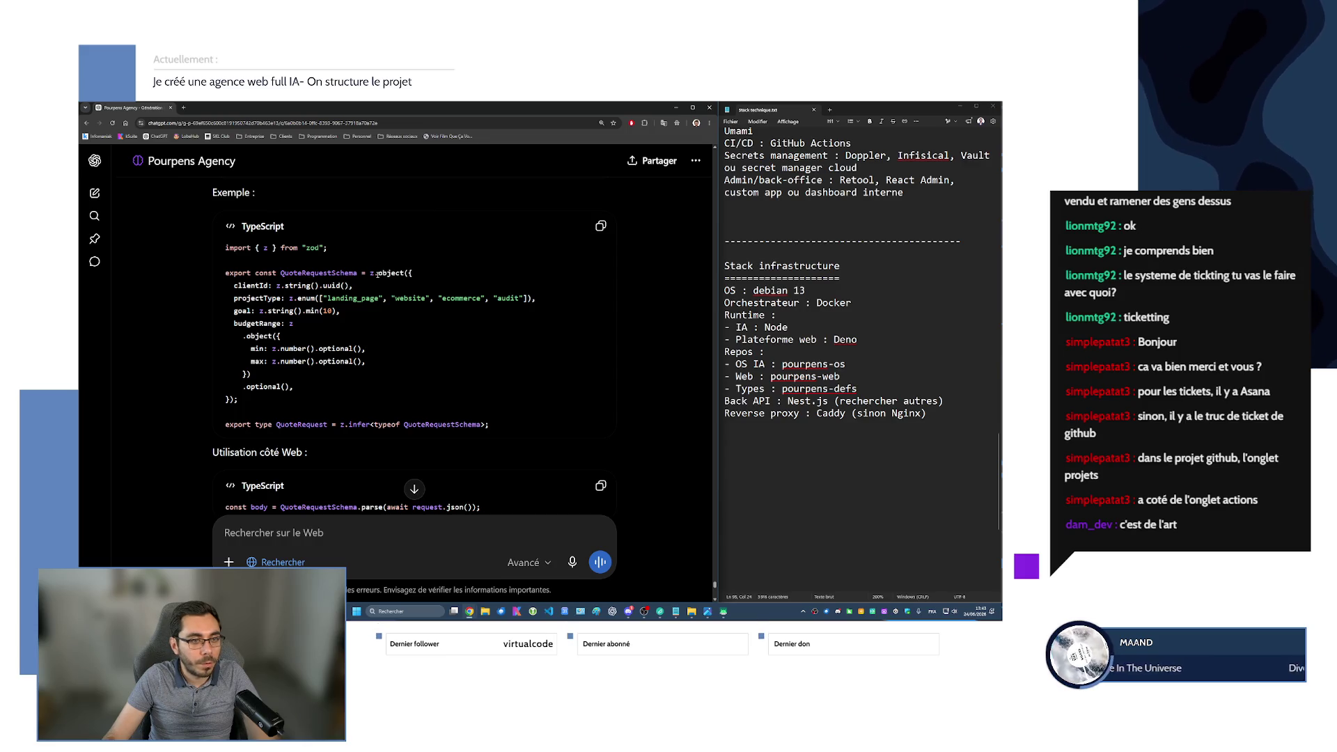
{"action": "left_click_drag", "start_coordinate": [370, 273], "coordinate": [412, 273]}
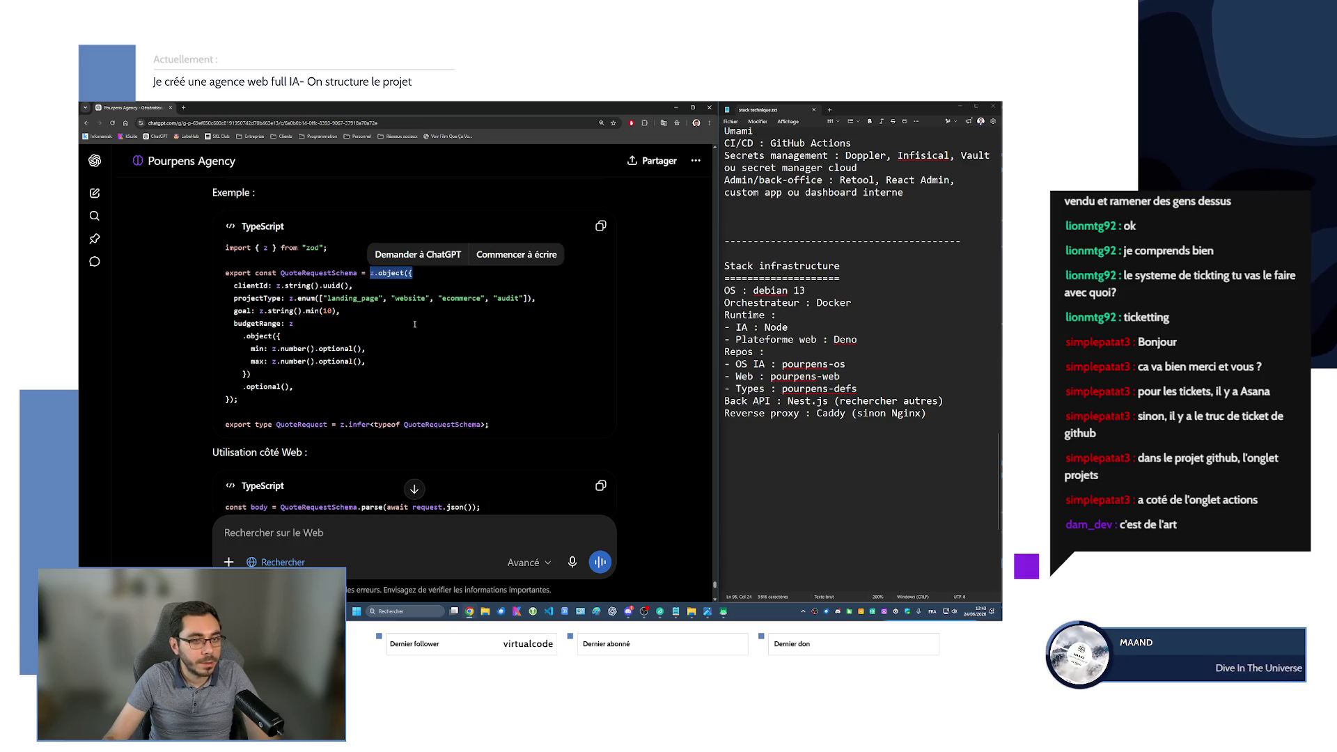
{"action": "left_click_drag", "start_coordinate": [234, 285], "coordinate": [536, 299]}
{"action": "left_click_drag", "start_coordinate": [259, 310], "coordinate": [340, 311]}
{"action": "left_click", "coordinate": [302, 331]}
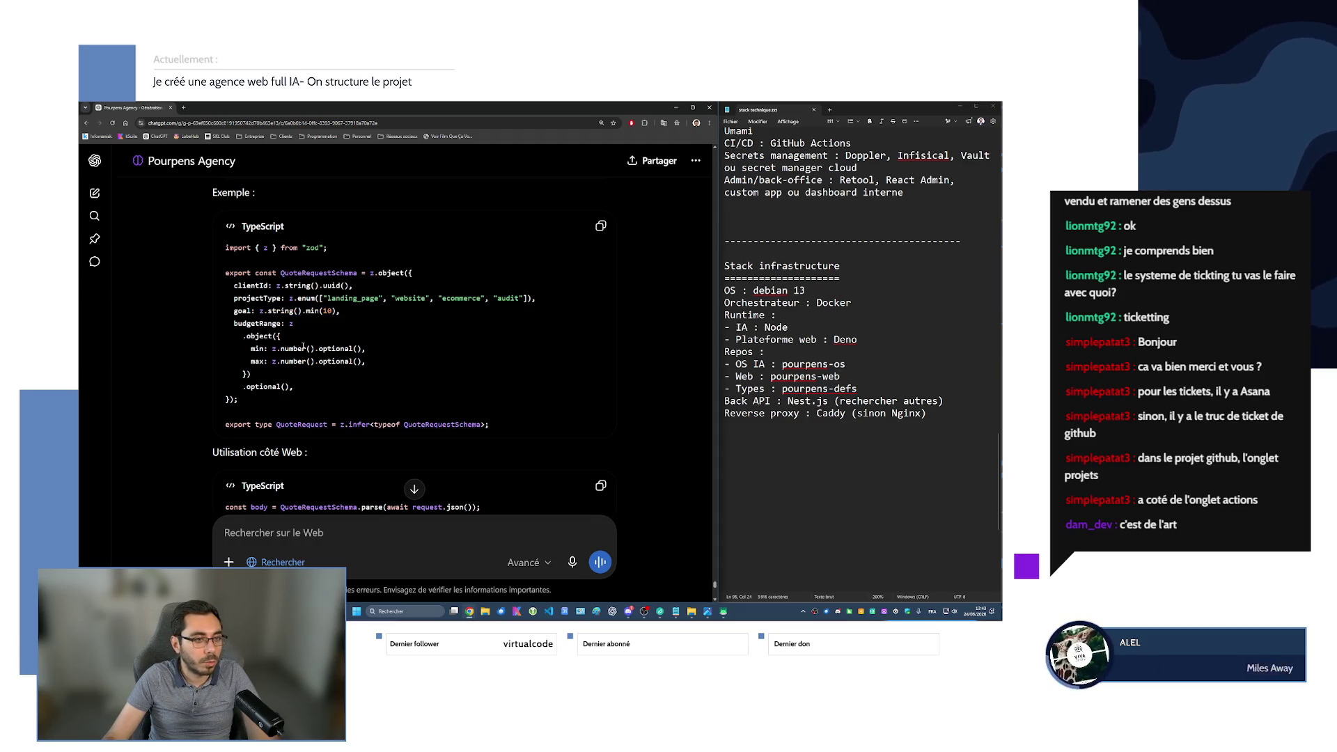
{"action": "left_click_drag", "start_coordinate": [252, 349], "coordinate": [365, 349]}
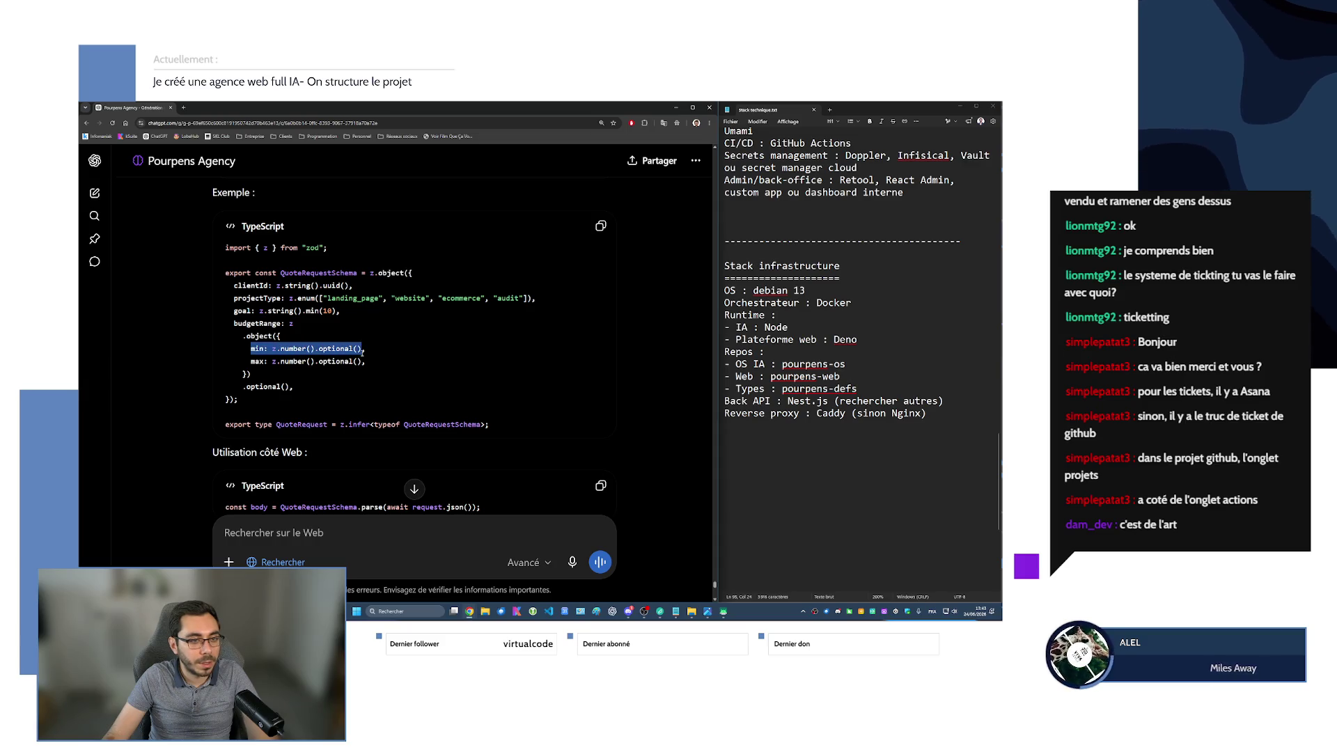
{"action": "left_click_drag", "start_coordinate": [272, 361], "coordinate": [365, 361]}
{"action": "left_click", "coordinate": [340, 392]}
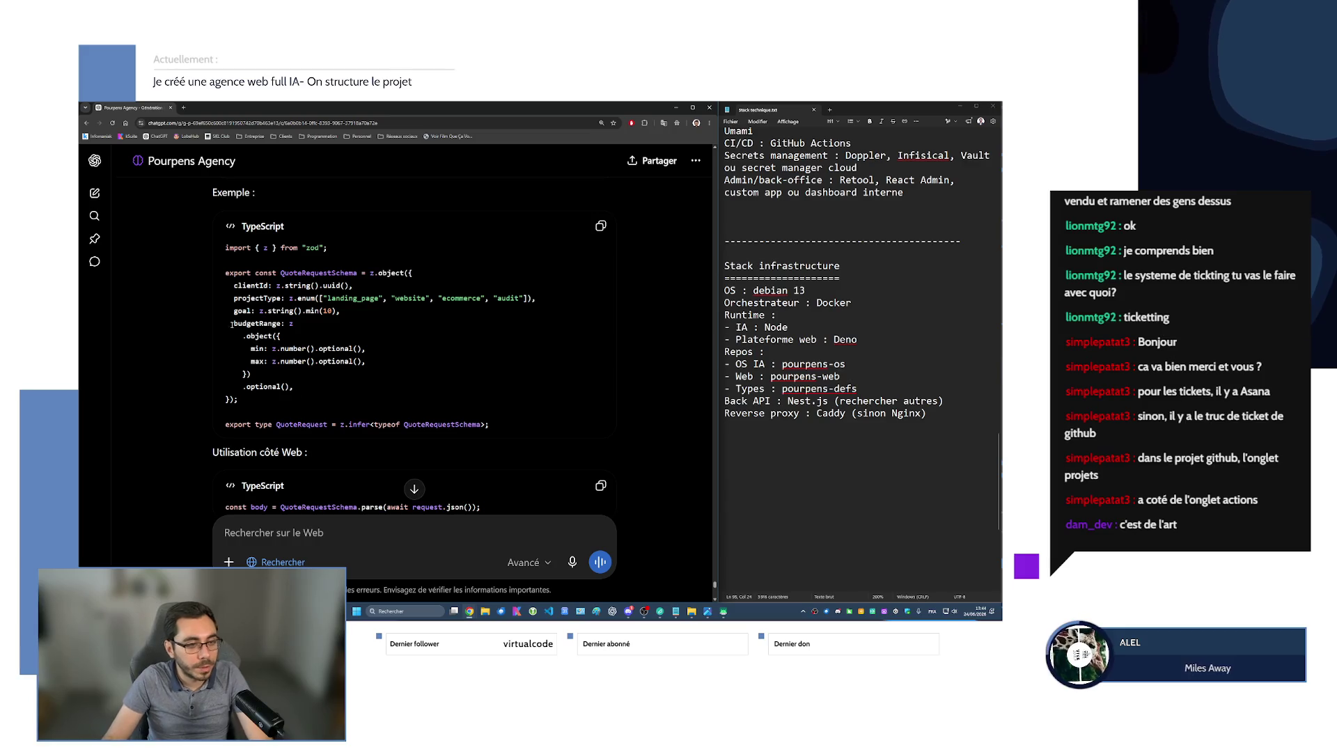
{"action": "scroll", "coordinate": [268, 324], "scroll_direction": "down", "scroll_amount": 3}
{"action": "left_click_drag", "start_coordinate": [281, 327], "coordinate": [478, 327]}
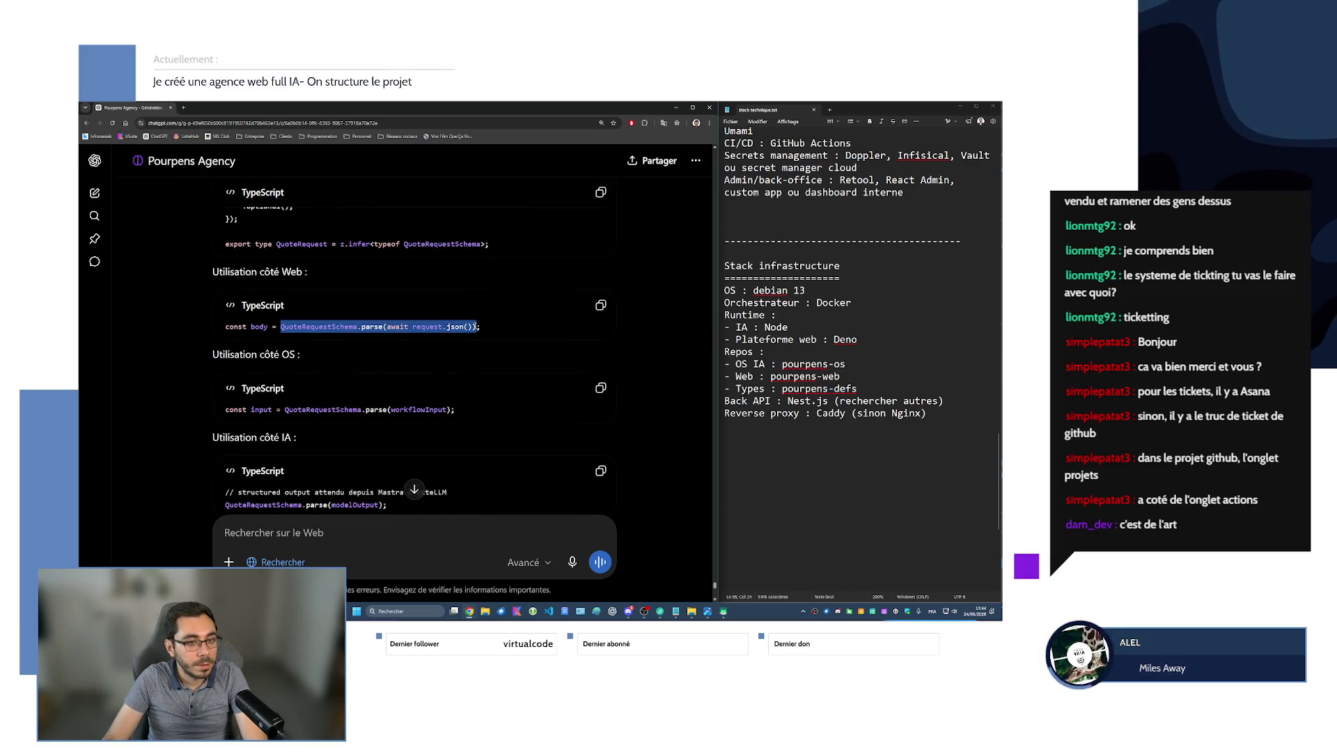
{"action": "left_click", "coordinate": [254, 327]}
{"action": "scroll", "coordinate": [254, 326], "scroll_direction": "up", "scroll_amount": 3}
{"action": "left_click_drag", "start_coordinate": [241, 308], "coordinate": [238, 436]}
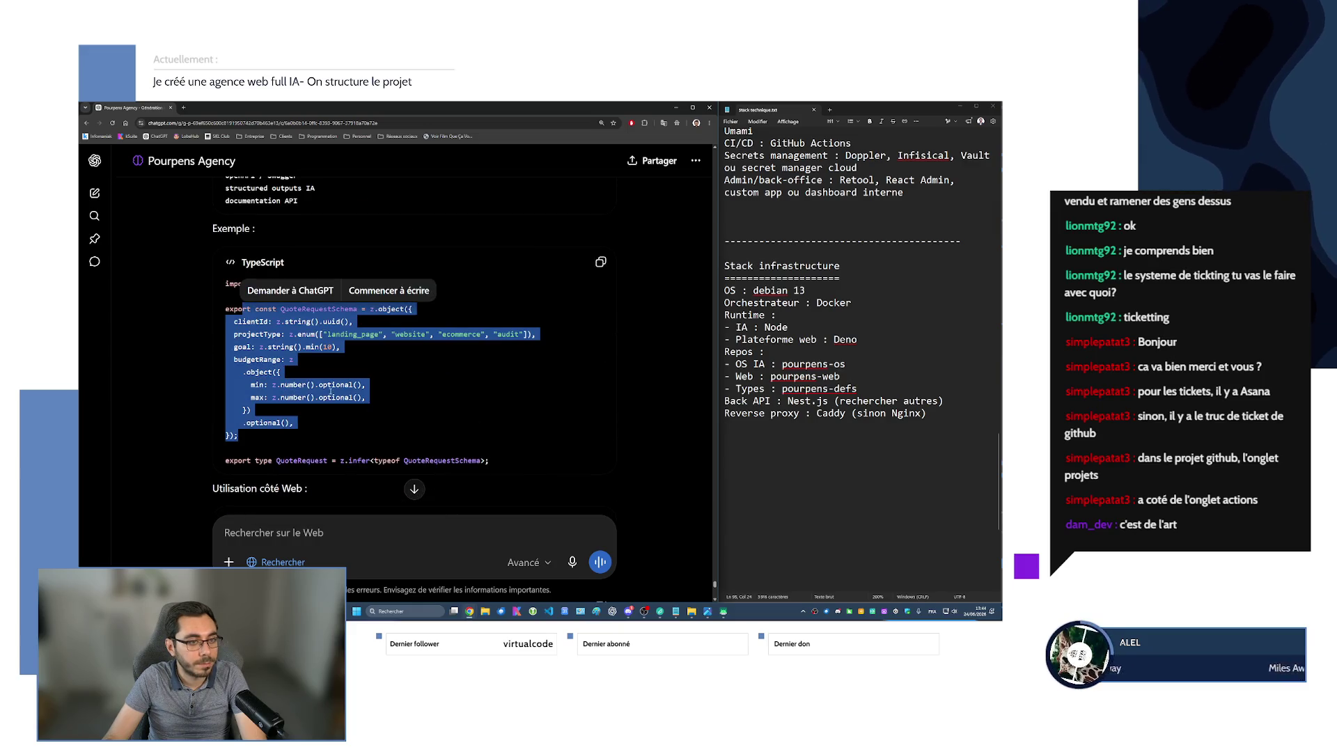
{"action": "scroll", "coordinate": [342, 399], "scroll_direction": "down", "scroll_amount": 3}
{"action": "scroll", "coordinate": [282, 411], "scroll_direction": "down", "scroll_amount": 1}
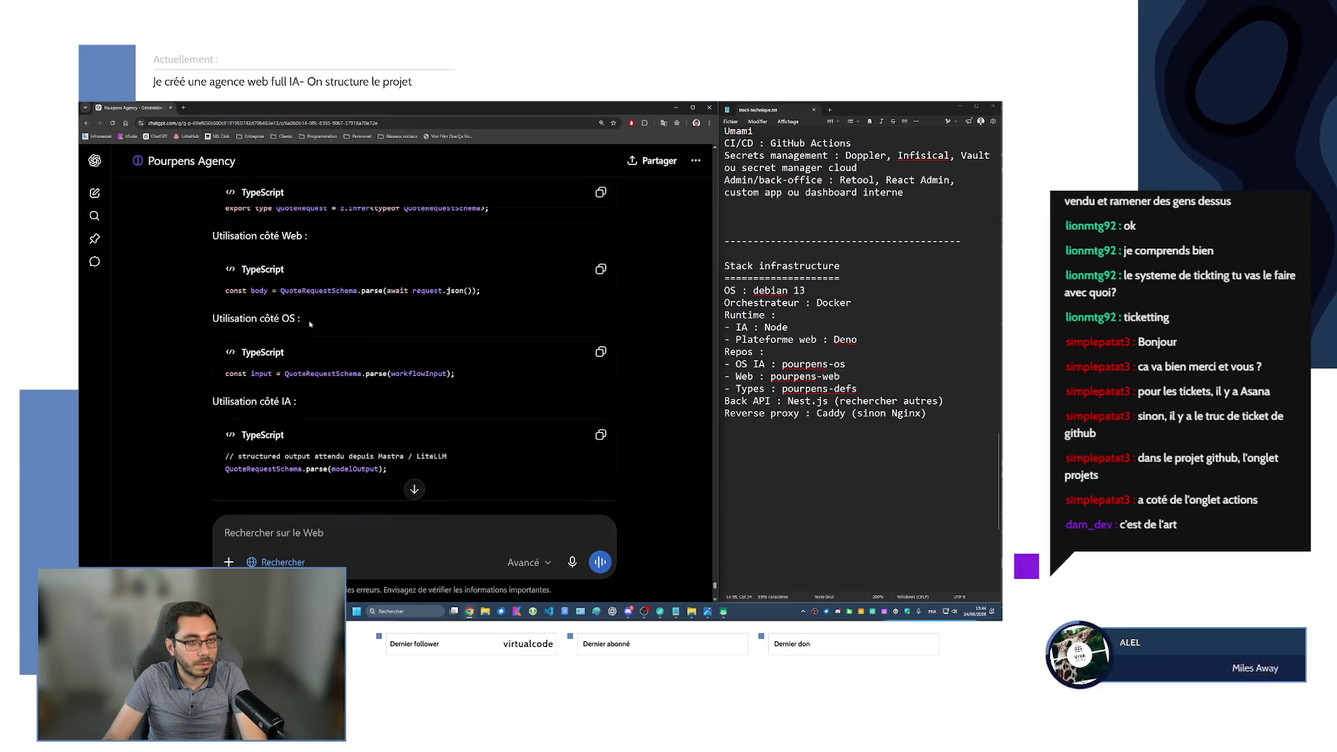
{"action": "scroll", "coordinate": [302, 373], "scroll_direction": "down", "scroll_amount": 4}
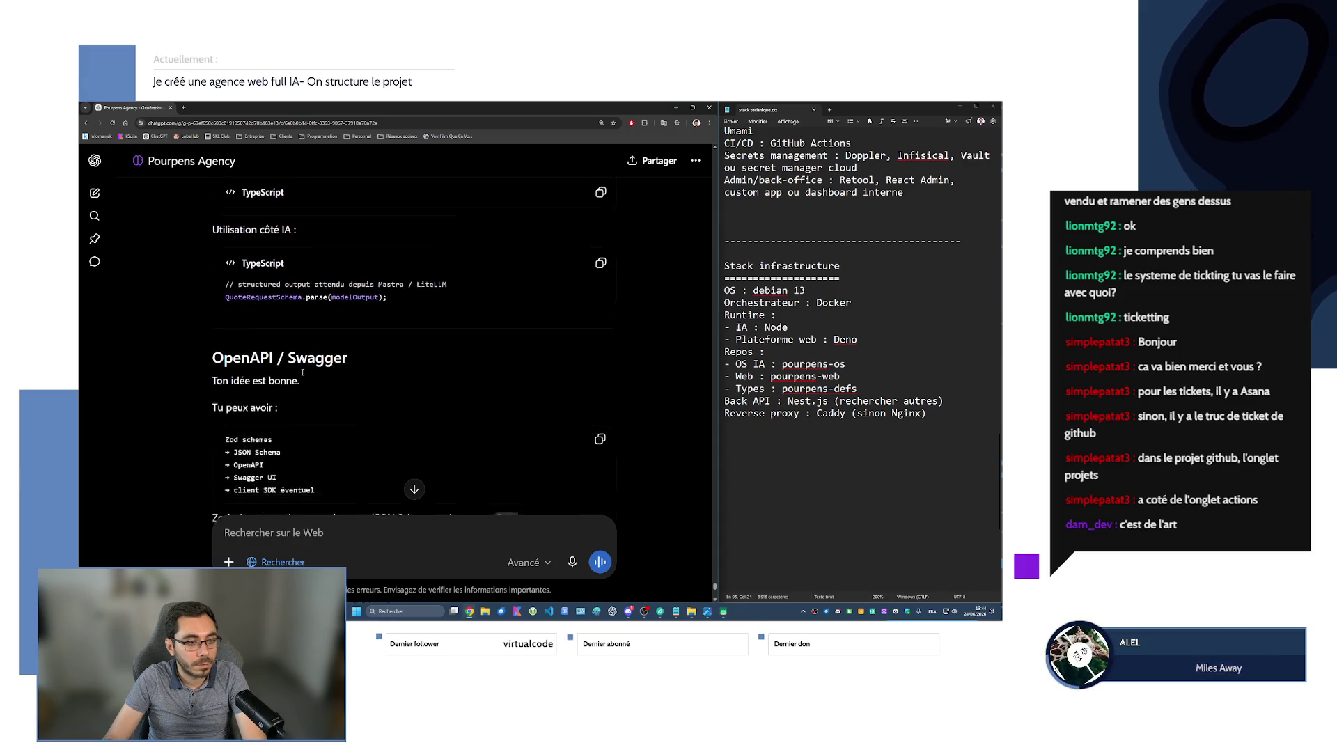
{"action": "scroll", "coordinate": [302, 372], "scroll_direction": "down", "scroll_amount": 2}
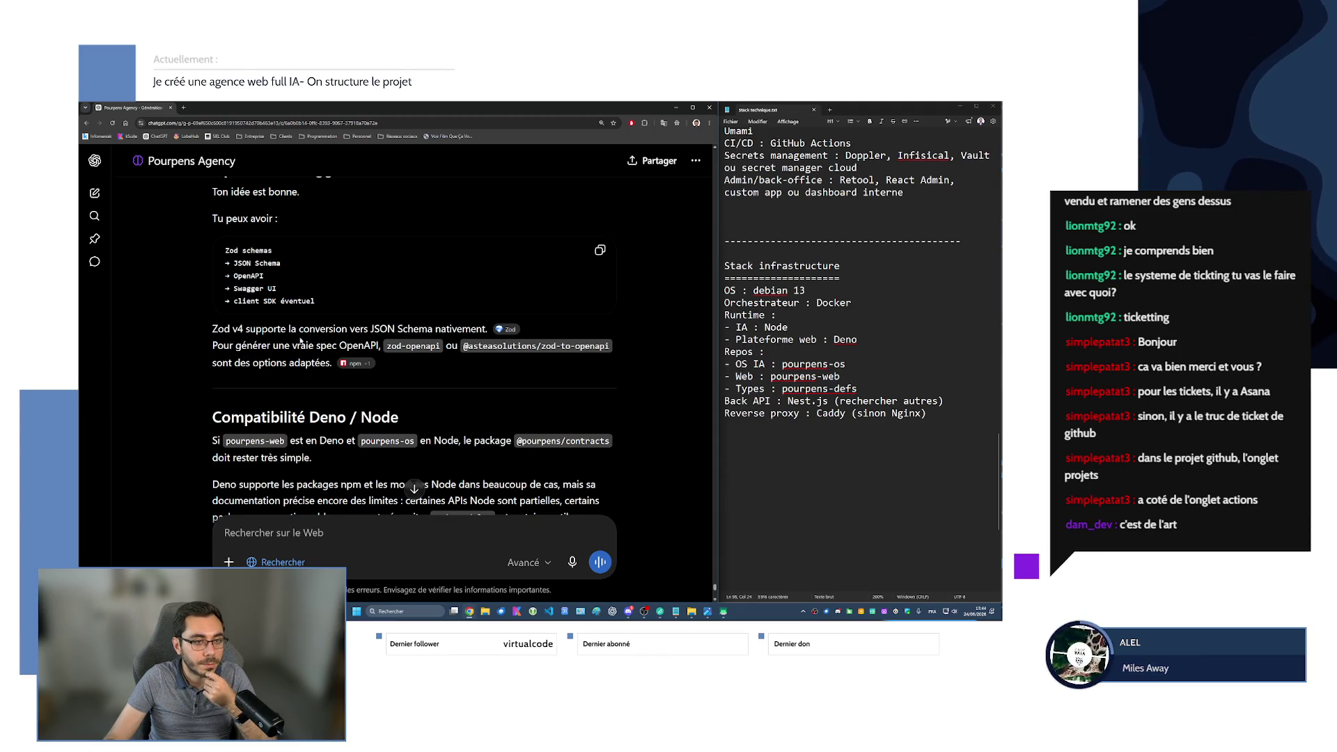
{"action": "left_click_drag", "start_coordinate": [337, 346], "coordinate": [381, 347]}
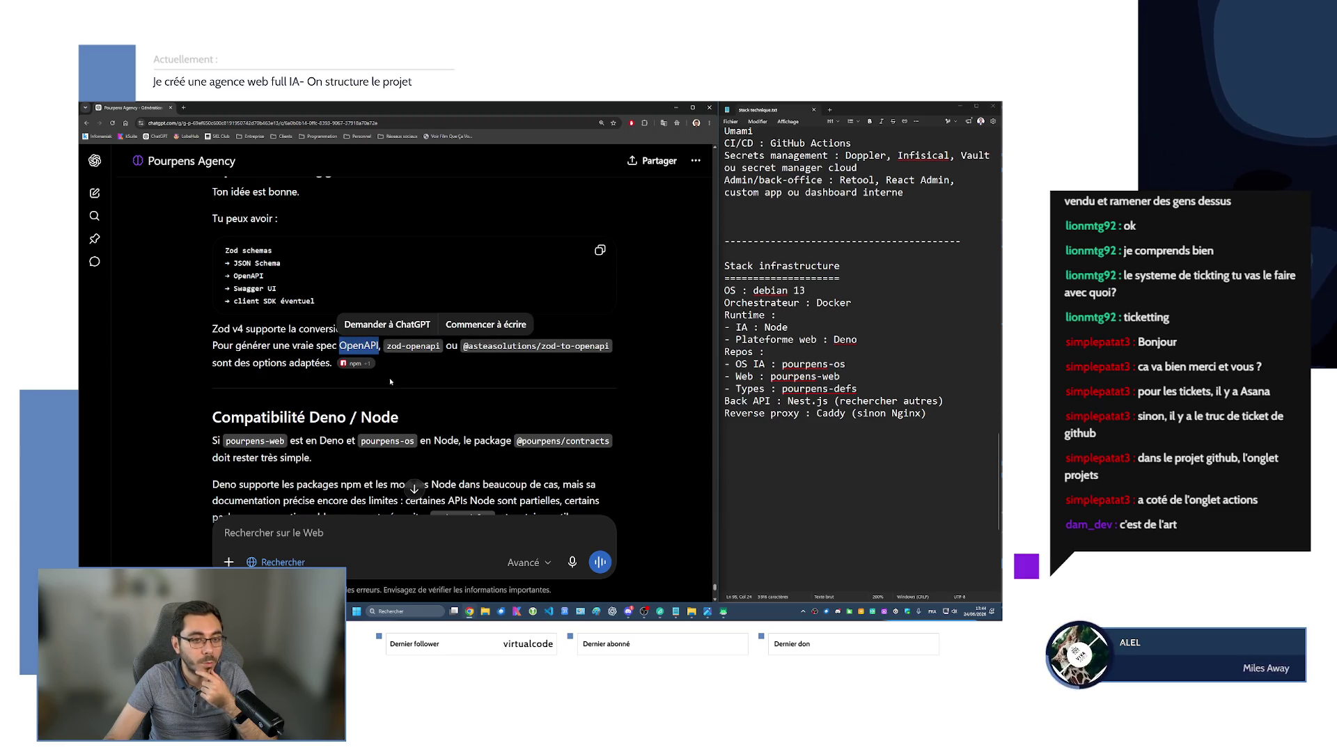
{"action": "scroll", "coordinate": [387, 378], "scroll_direction": "down", "scroll_amount": 3}
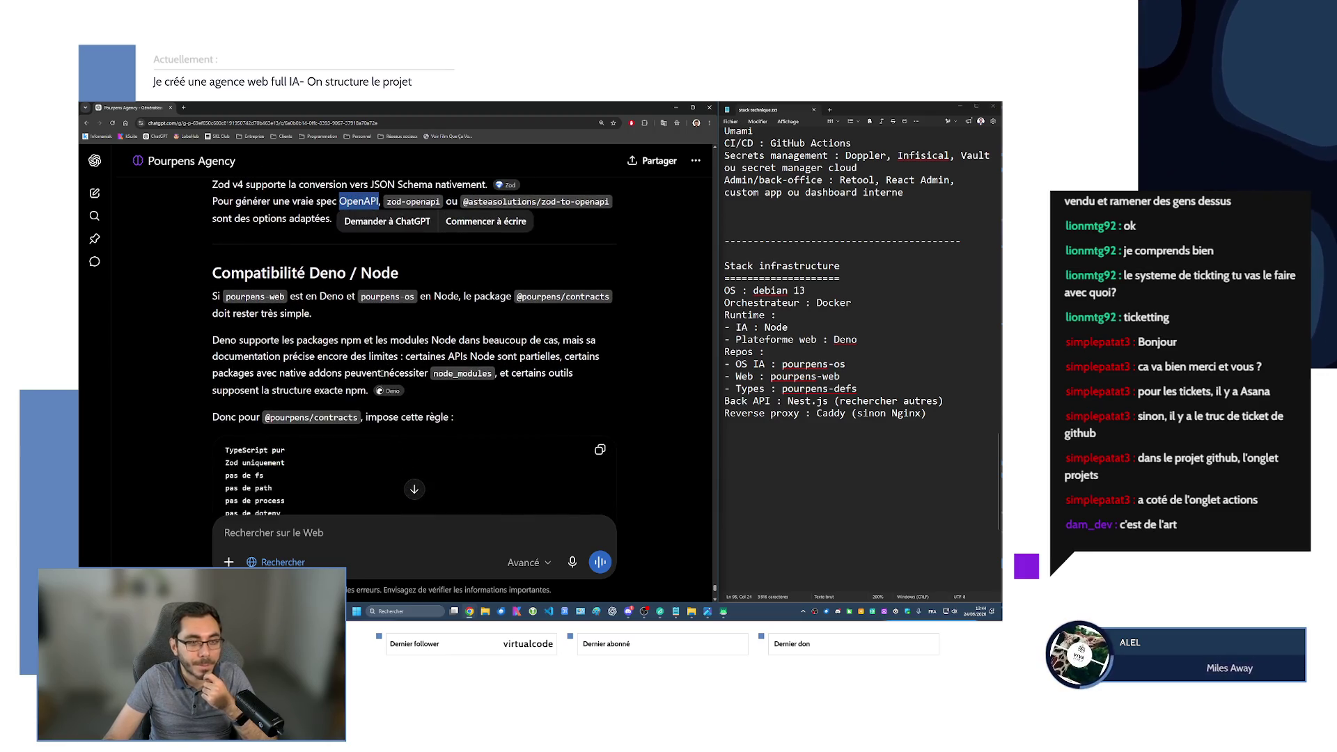
{"action": "scroll", "coordinate": [382, 373], "scroll_direction": "down", "scroll_amount": 3}
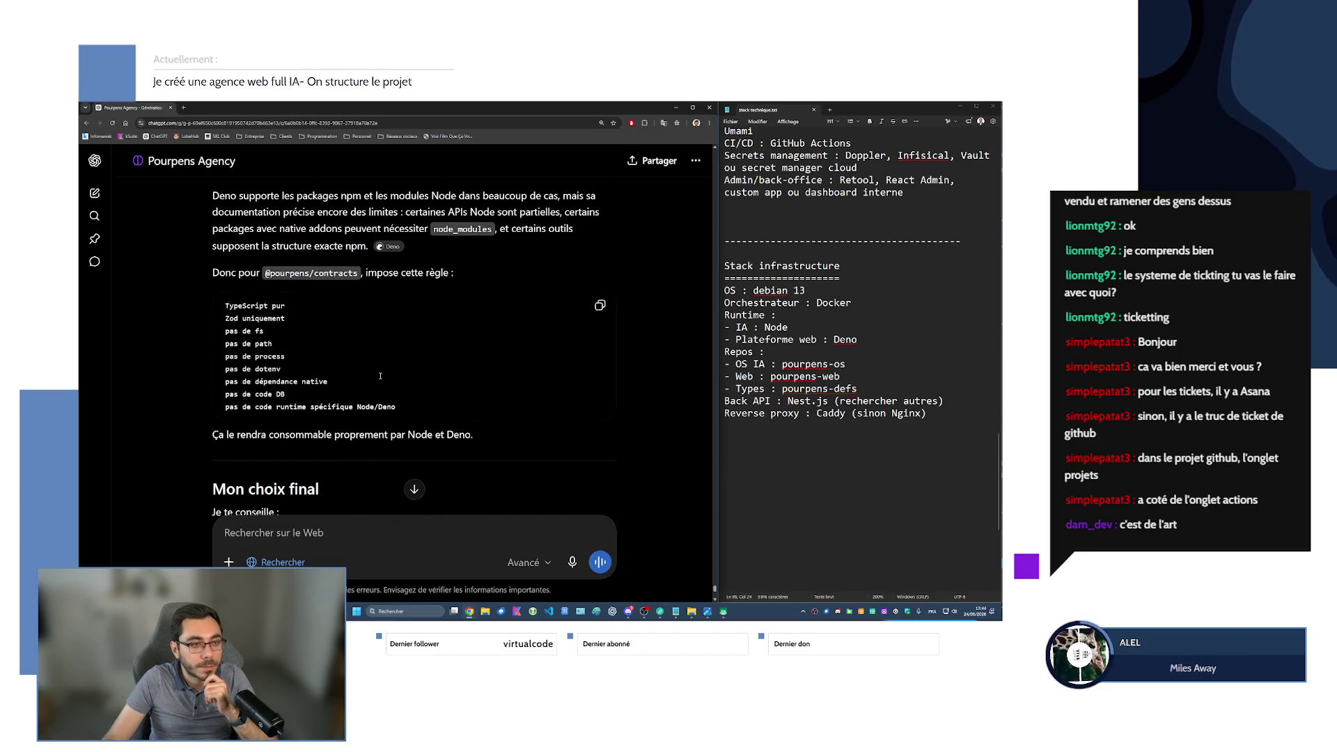
{"action": "scroll", "coordinate": [380, 376], "scroll_direction": "down", "scroll_amount": 1}
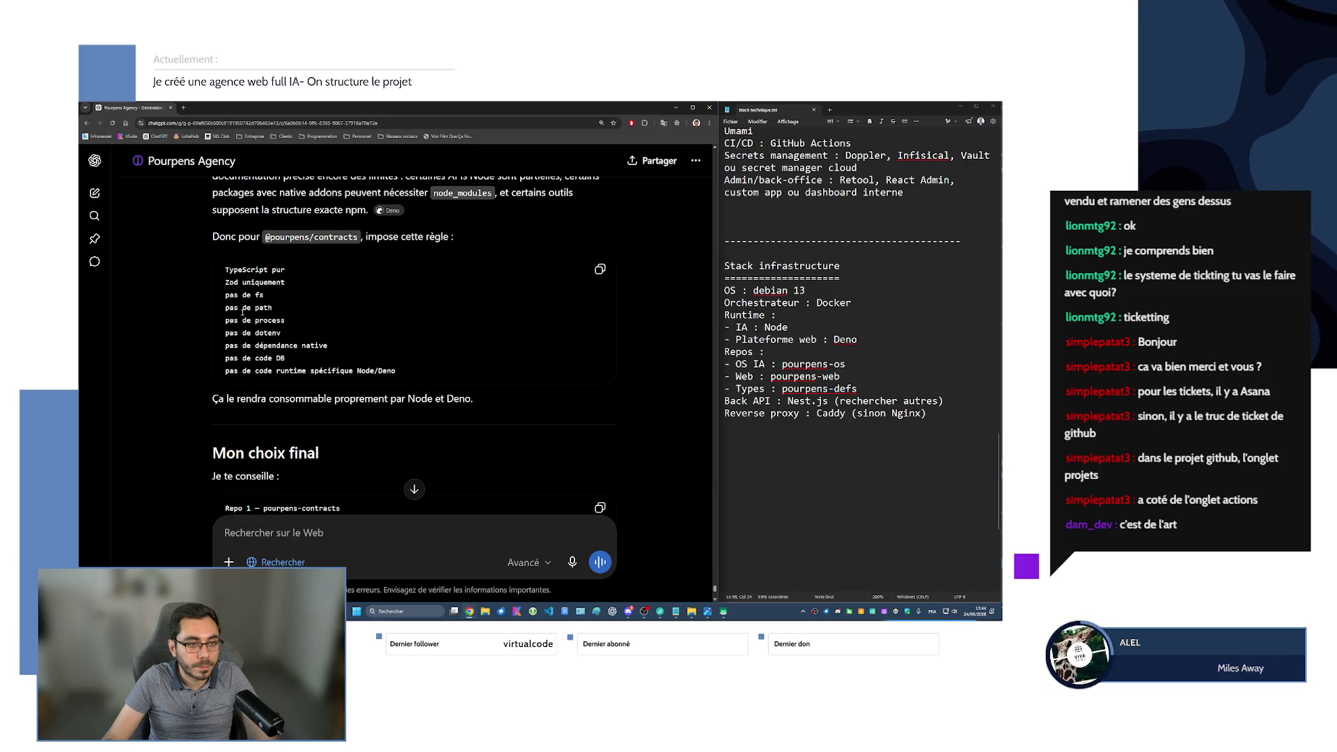
{"action": "scroll", "coordinate": [232, 319], "scroll_direction": "down", "scroll_amount": 6}
{"action": "scroll", "coordinate": [232, 319], "scroll_direction": "up", "scroll_amount": 6}
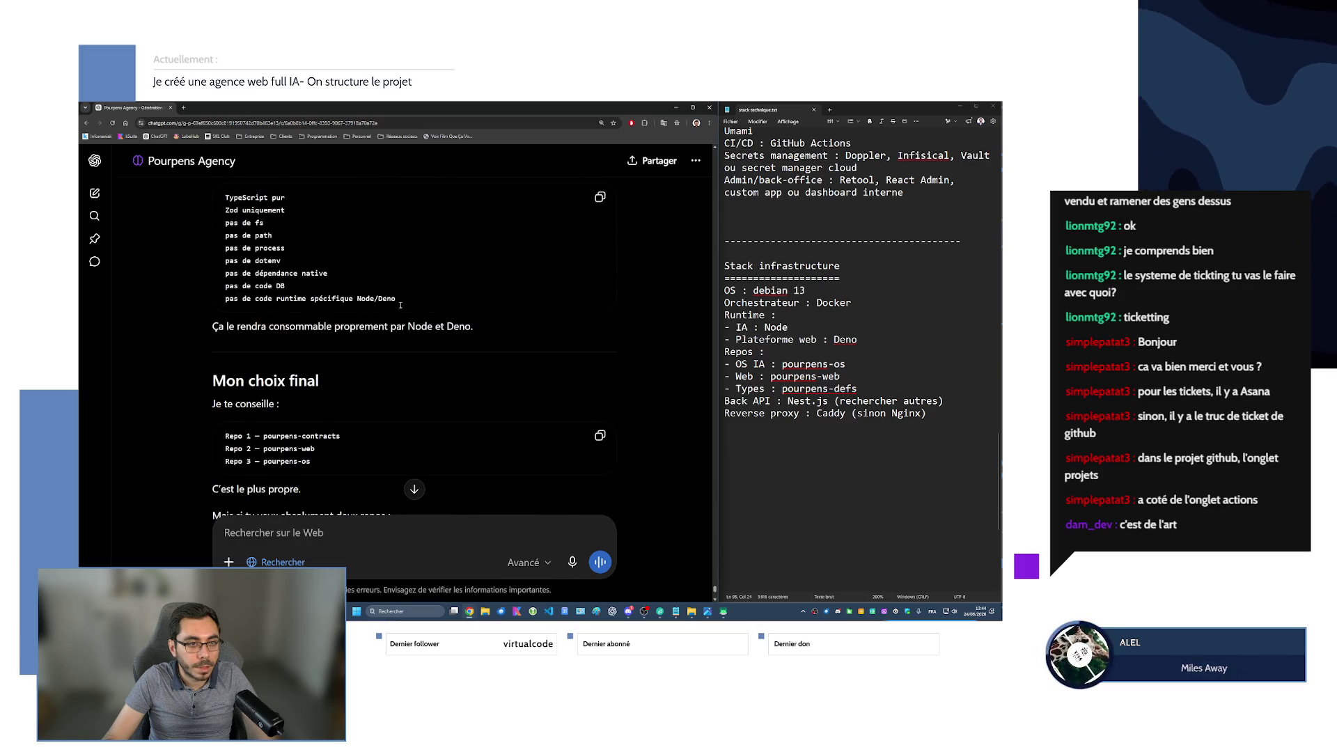
{"action": "left_click_drag", "start_coordinate": [228, 269], "coordinate": [282, 296]}
{"action": "scroll", "coordinate": [252, 340], "scroll_direction": "down", "scroll_amount": 5}
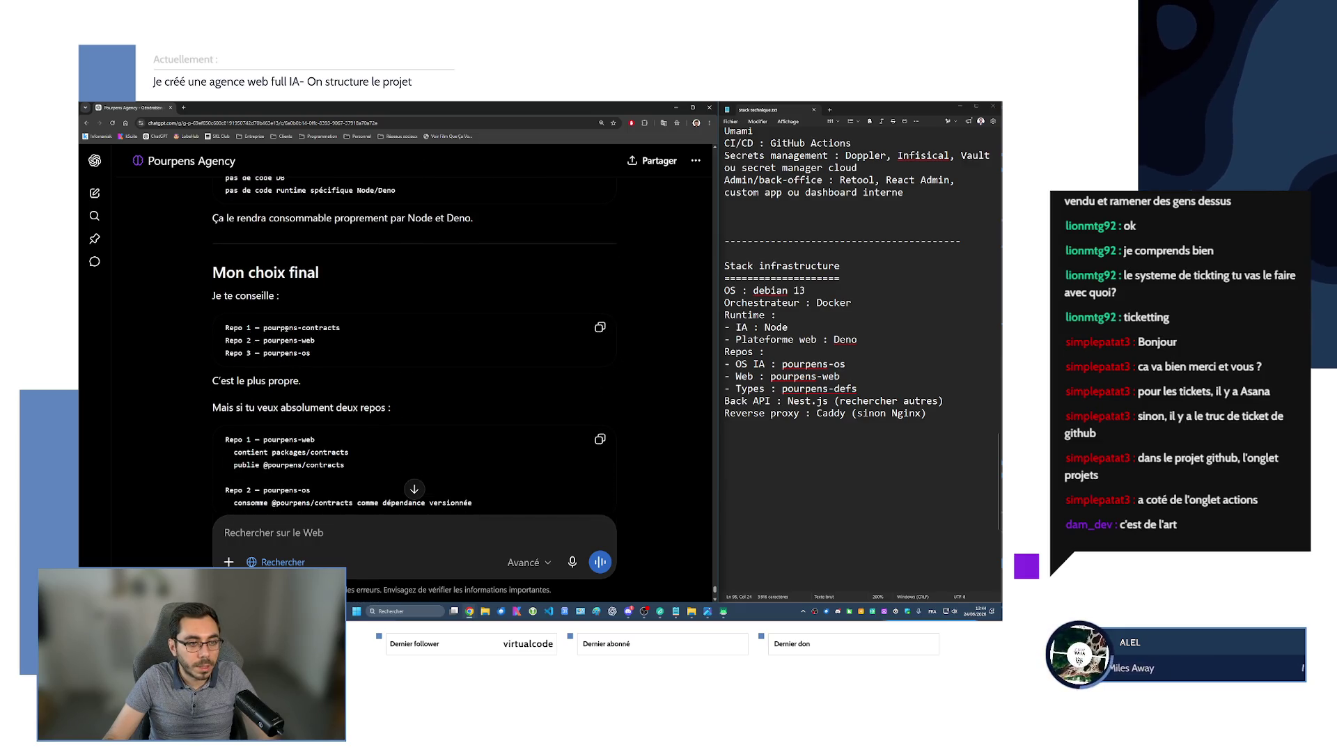
{"action": "scroll", "coordinate": [291, 338], "scroll_direction": "down", "scroll_amount": 7}
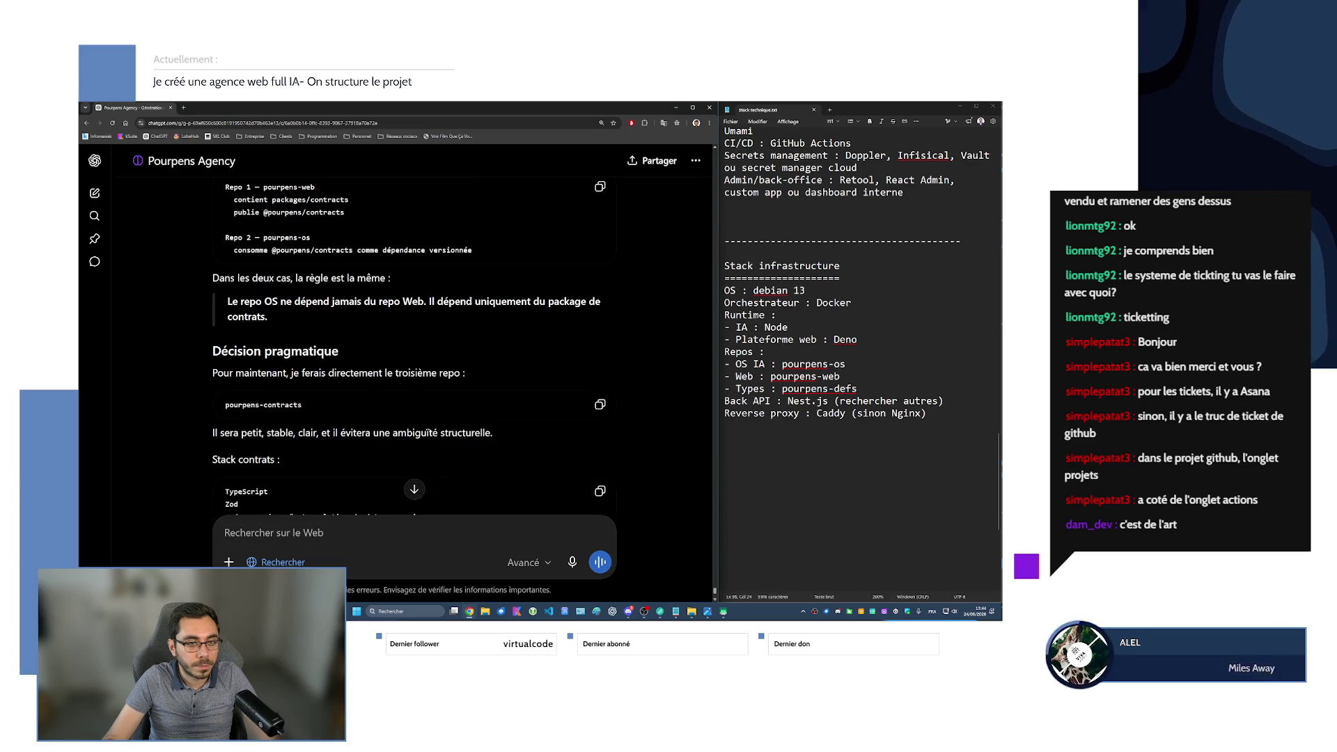
{"action": "scroll", "coordinate": [280, 337], "scroll_direction": "down", "scroll_amount": 2}
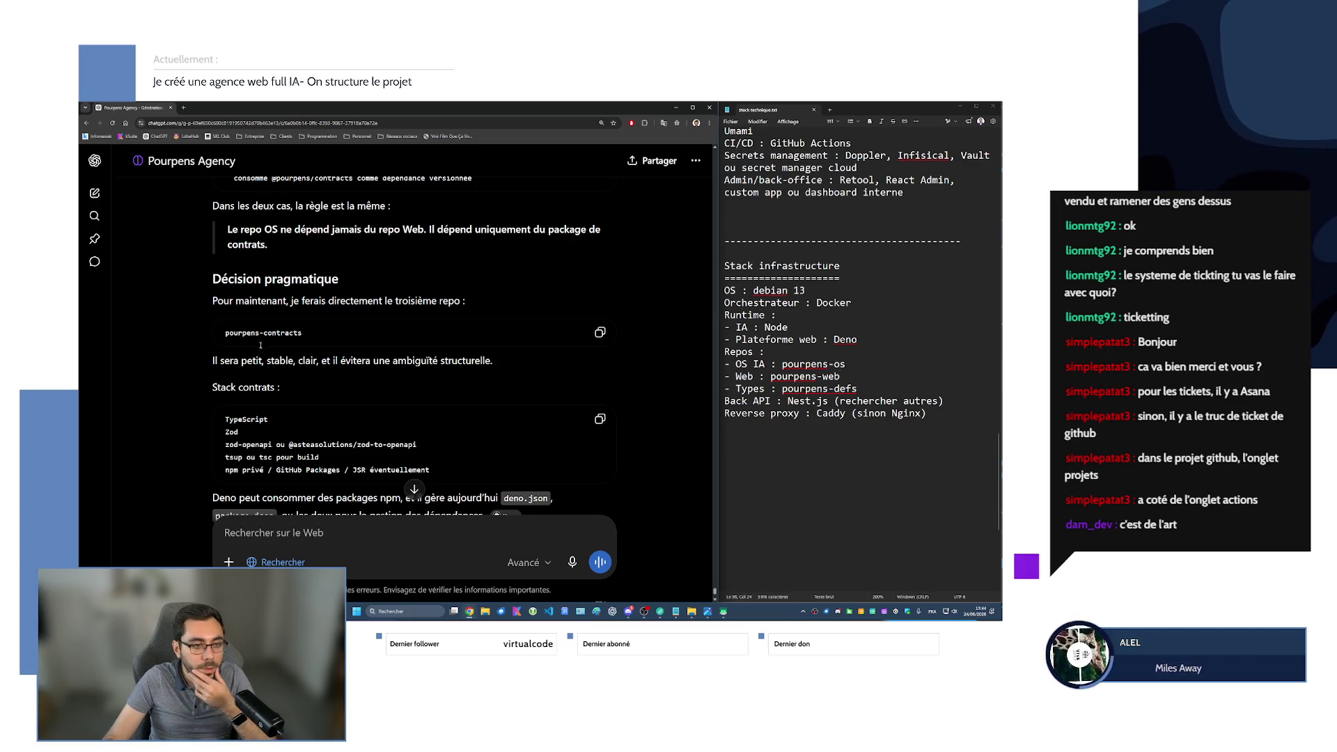
{"action": "scroll", "coordinate": [260, 341], "scroll_direction": "down", "scroll_amount": 4}
{"action": "scroll", "coordinate": [264, 363], "scroll_direction": "down", "scroll_amount": 1}
{"action": "scroll", "coordinate": [263, 363], "scroll_direction": "down", "scroll_amount": 3}
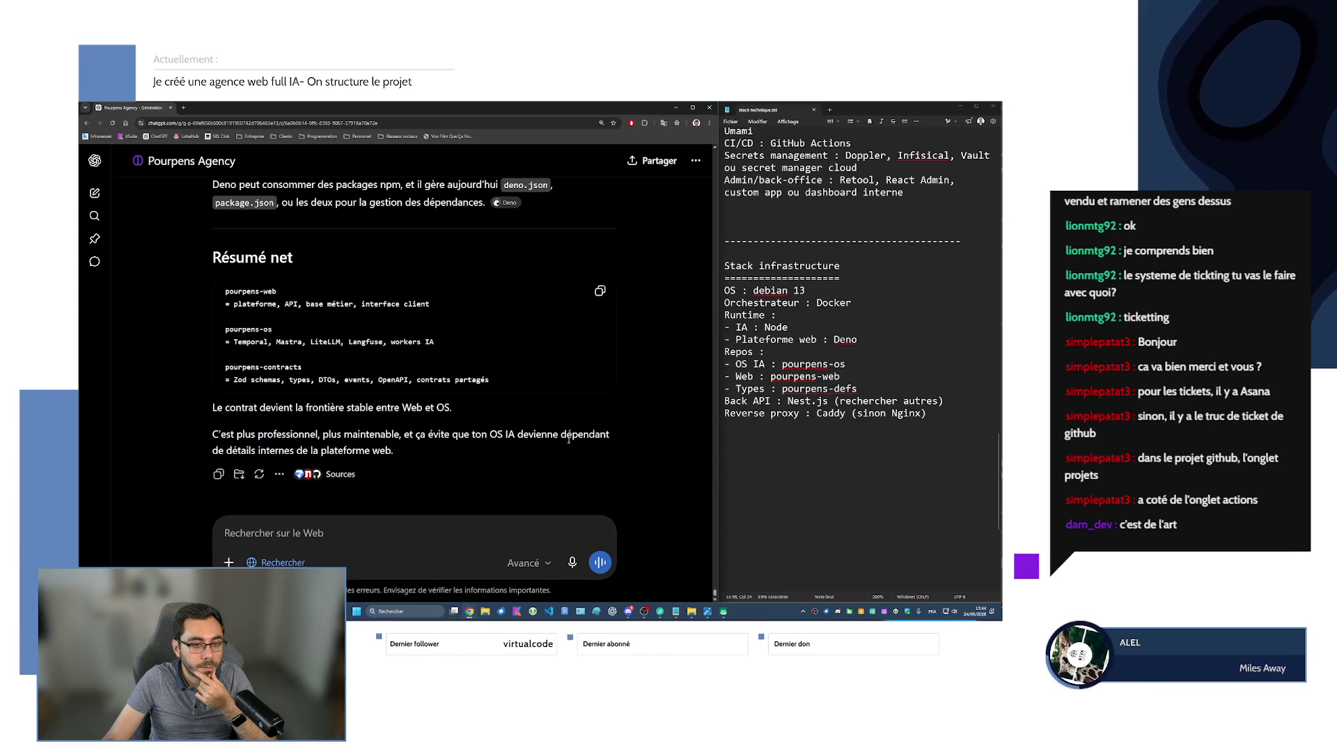
{"action": "left_click", "coordinate": [573, 562]}
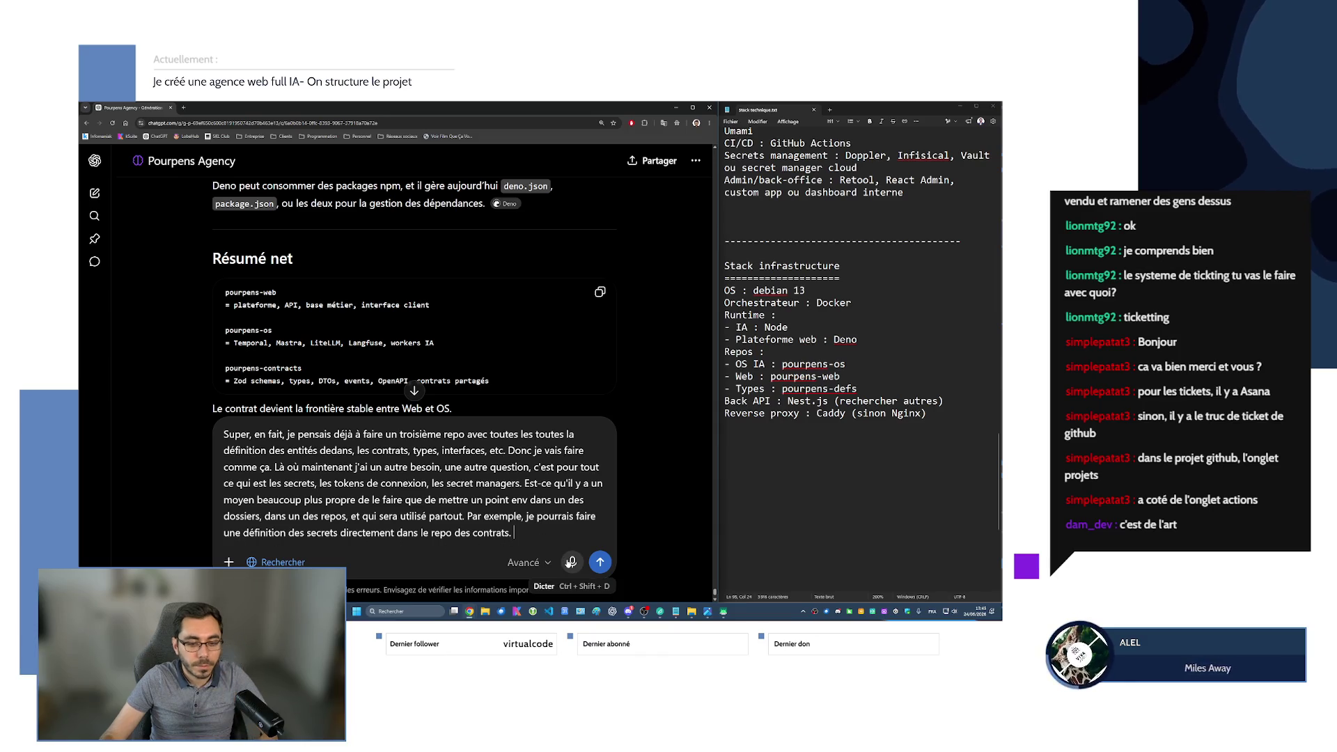
Finish dictating the question about safer alternatives to a shared .env file, and send it.
{"action": "left_click", "coordinate": [570, 562]}
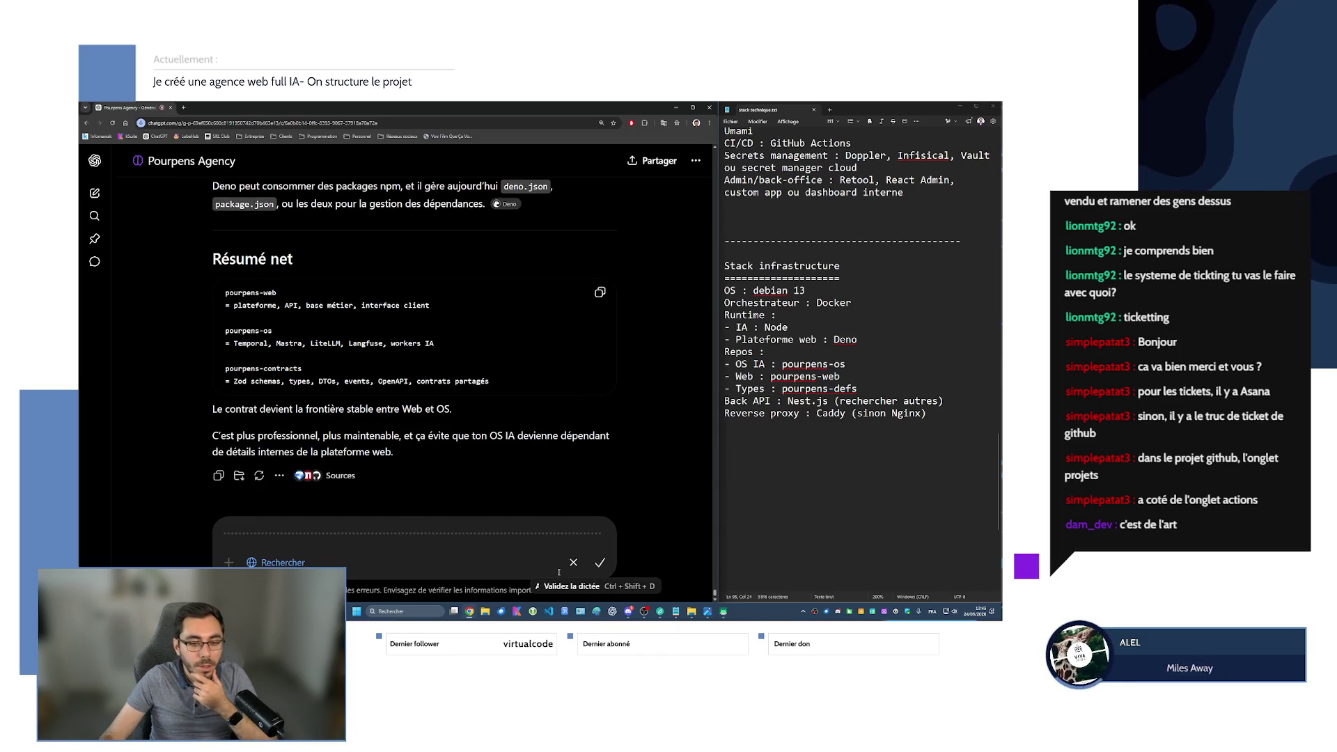
{"action": "left_click", "coordinate": [603, 562]}
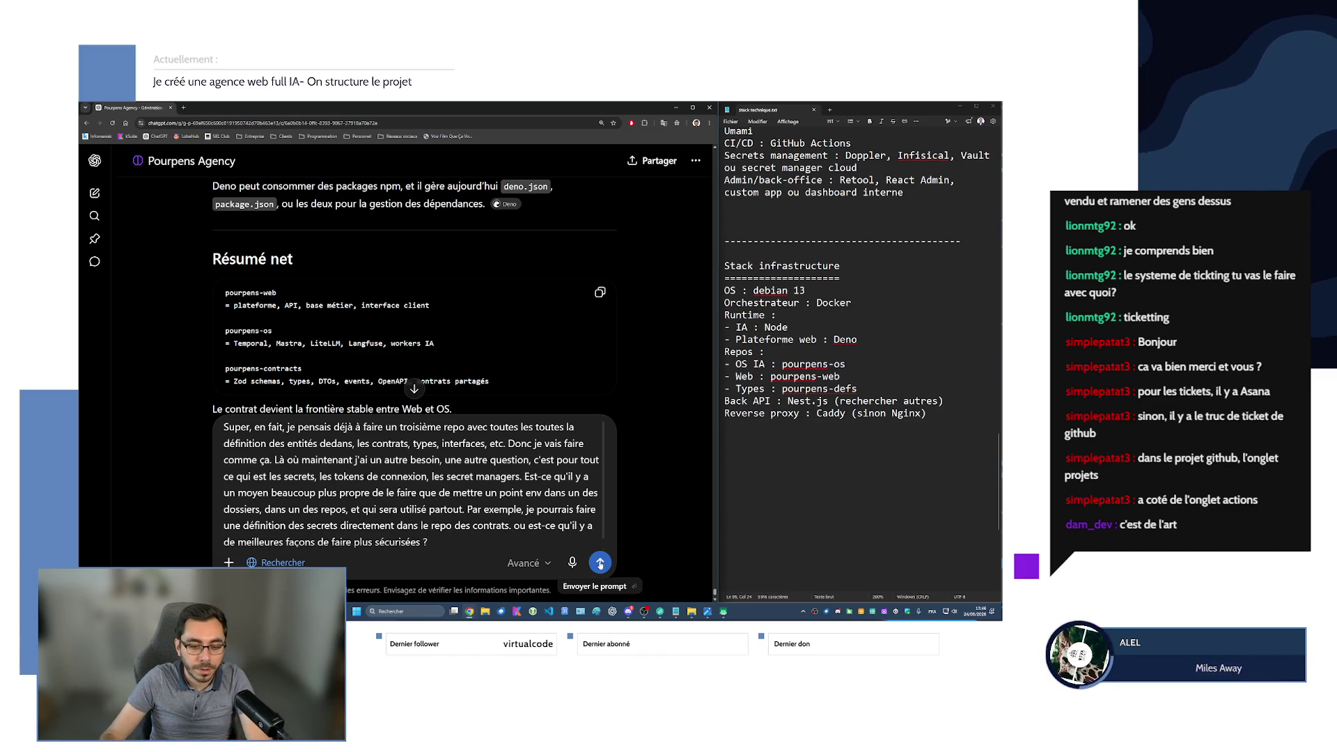
{"action": "left_click", "coordinate": [600, 562]}
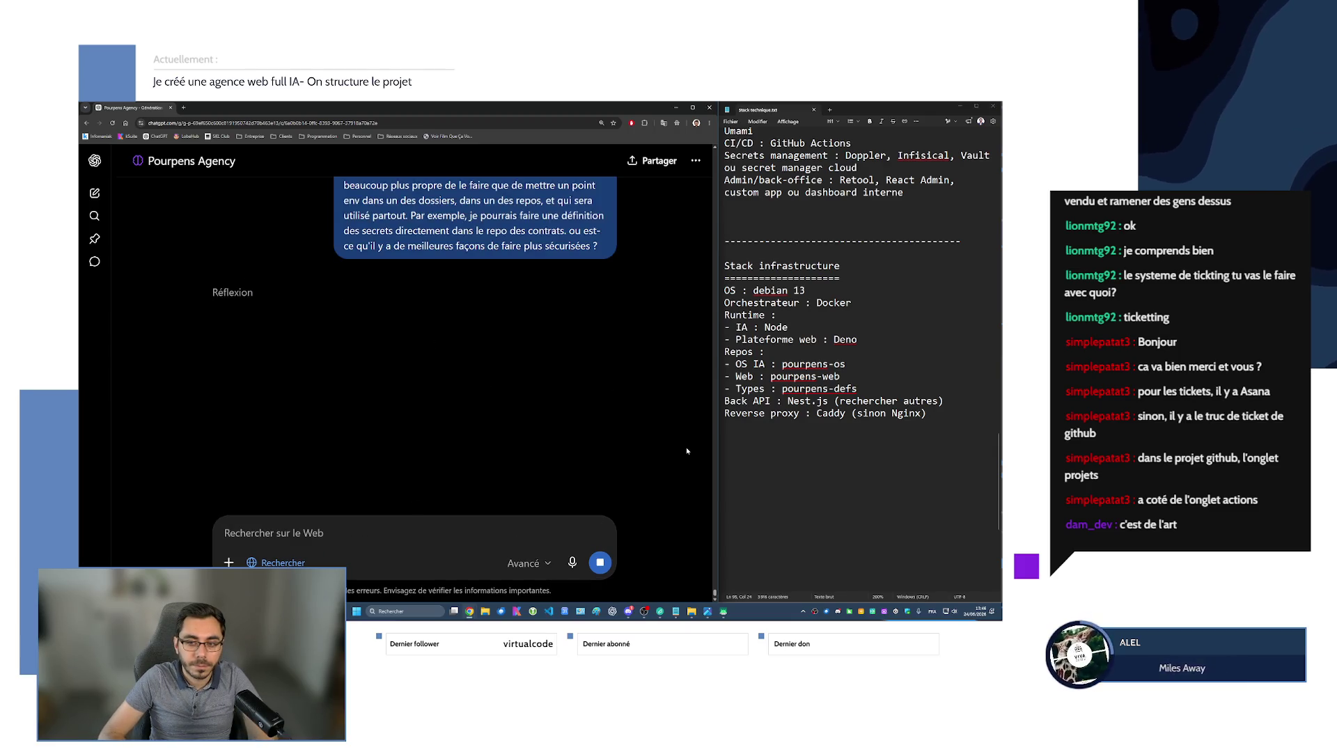
Replace the Nest.js Back API choice with 'Hono (sinon Nest.js'.
{"action": "left_click_drag", "start_coordinate": [769, 401], "coordinate": [724, 402]}
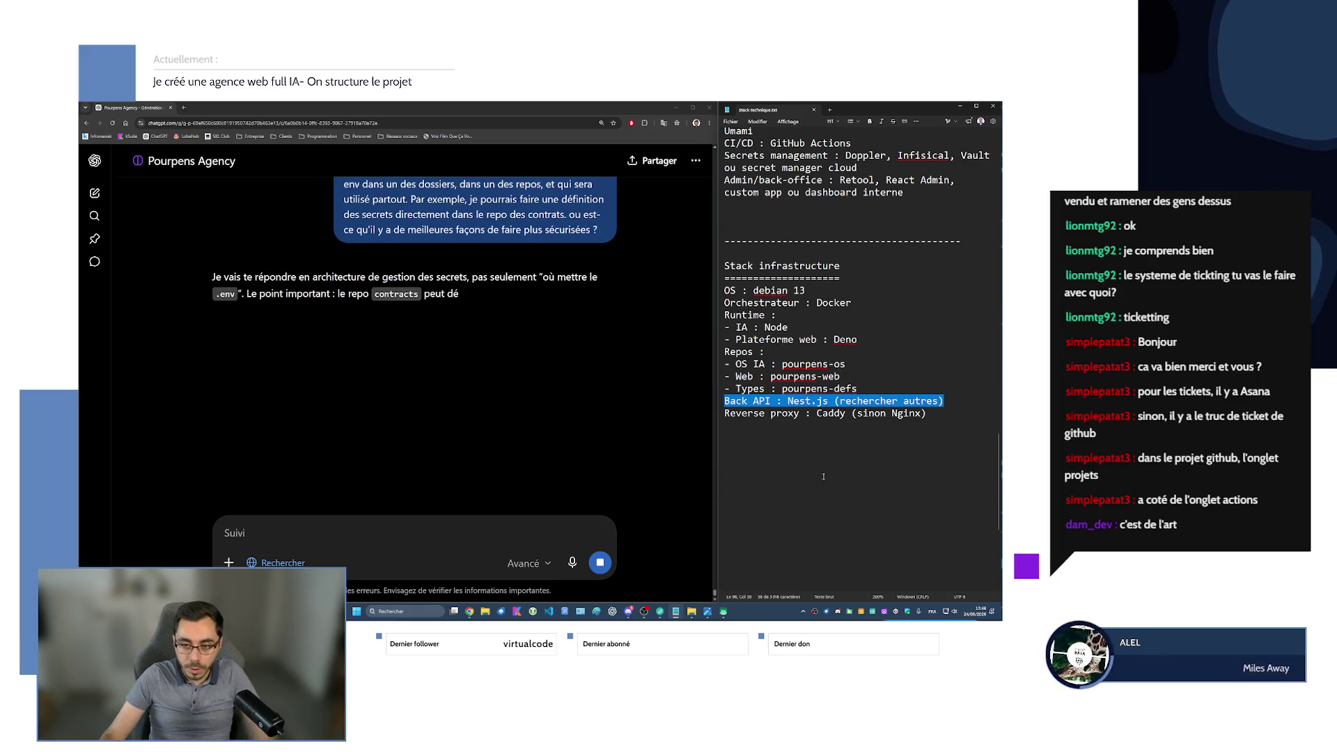
{"action": "left_click", "coordinate": [810, 413]}
{"action": "mouse_move", "coordinate": [787, 401]}
{"action": "left_mouse_down"}
{"action": "mouse_move", "coordinate": [835, 413]}
{"action": "mouse_move", "coordinate": [944, 402]}
{"action": "left_mouse_up"}
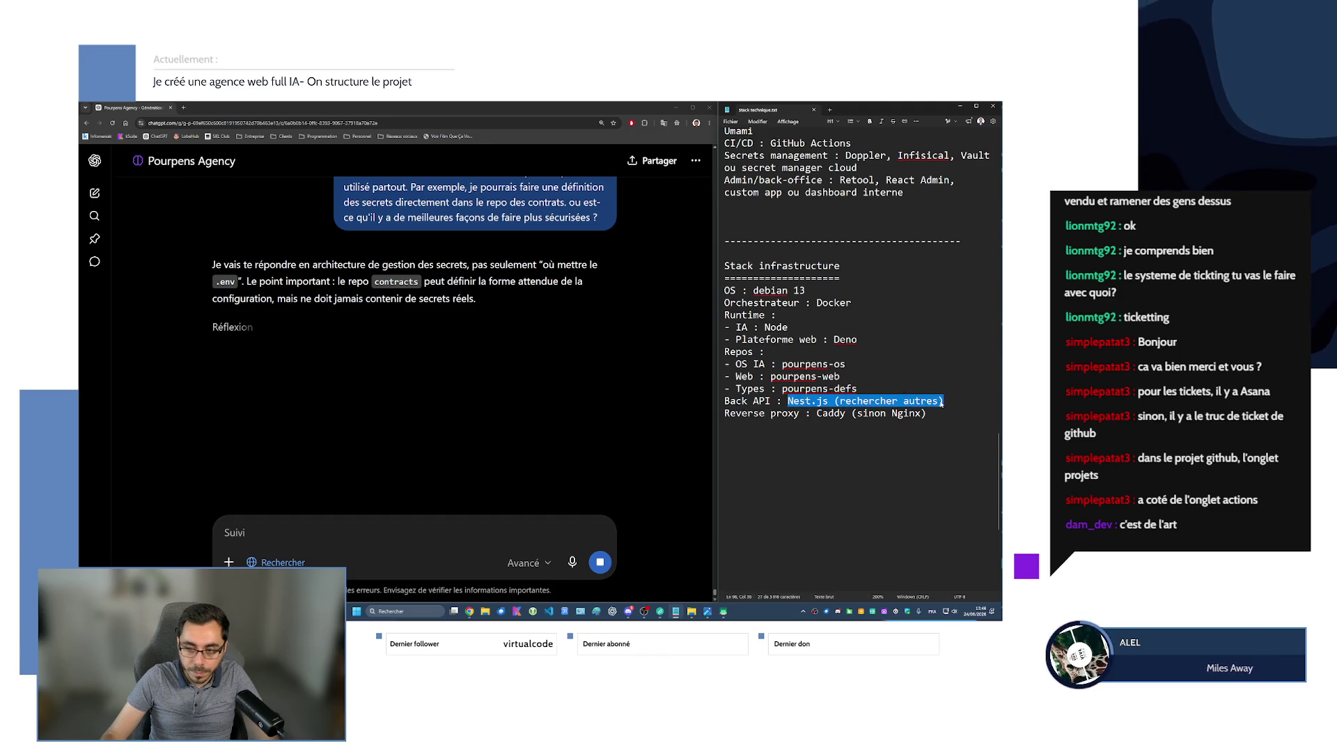
{"action": "type", "text": "Hono"}
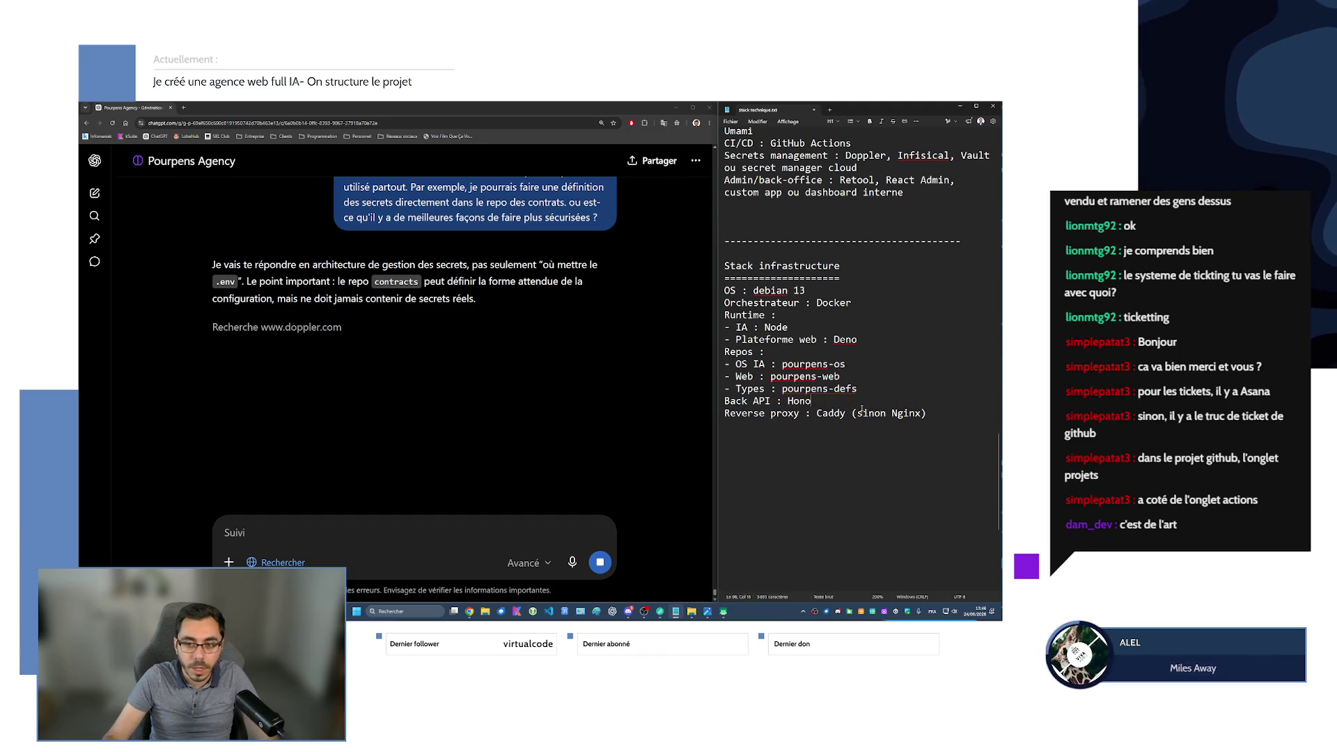
{"action": "type", "text": " ("}
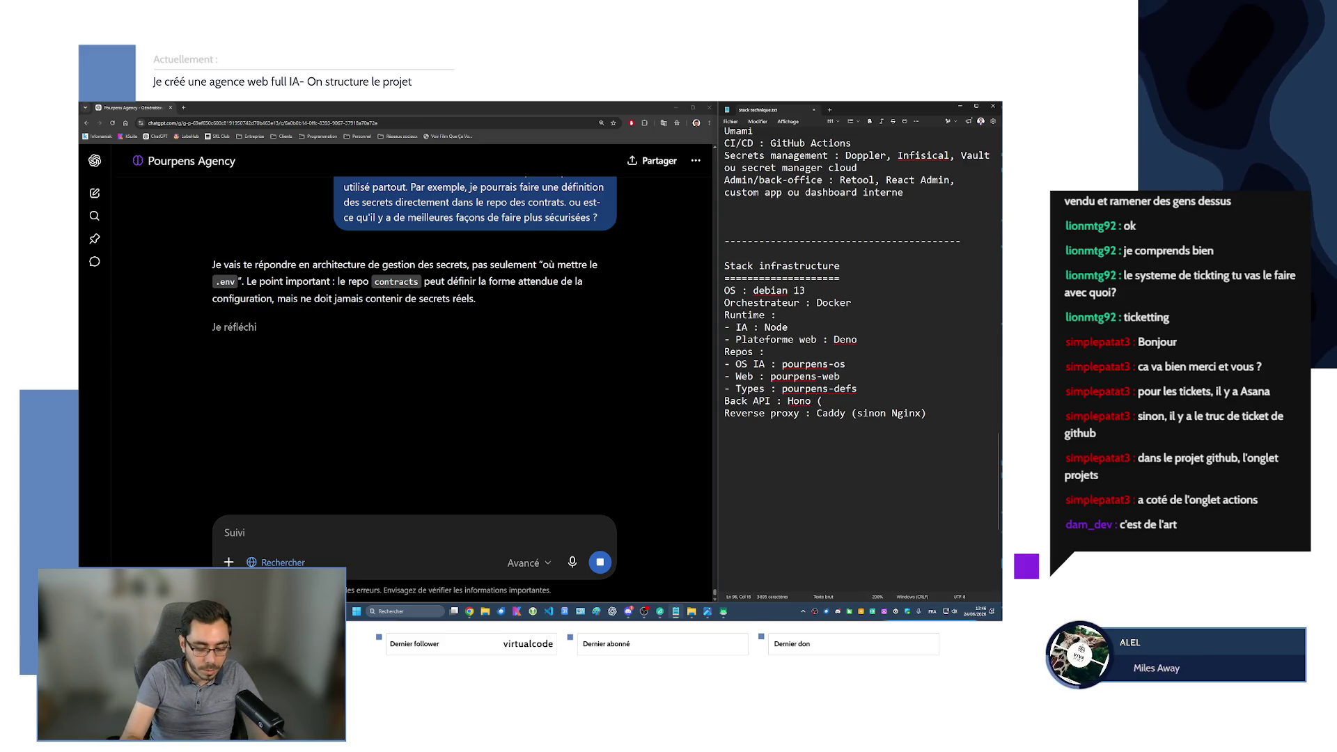
{"action": "type", "text": "sinon Nest.js"}
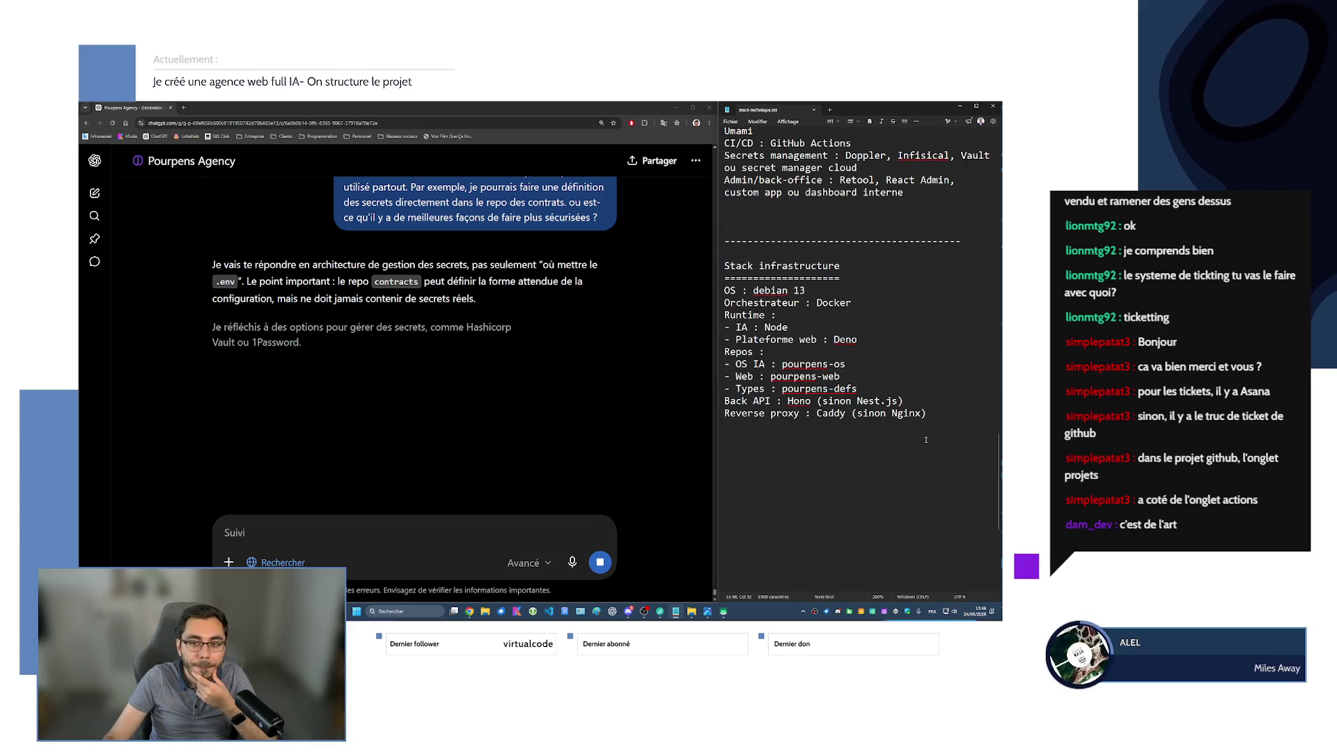
Add a 'Front : Fresh (sinon Angualar, Vue.js, ...)' line below Back API.
{"action": "key", "text": "Return"}
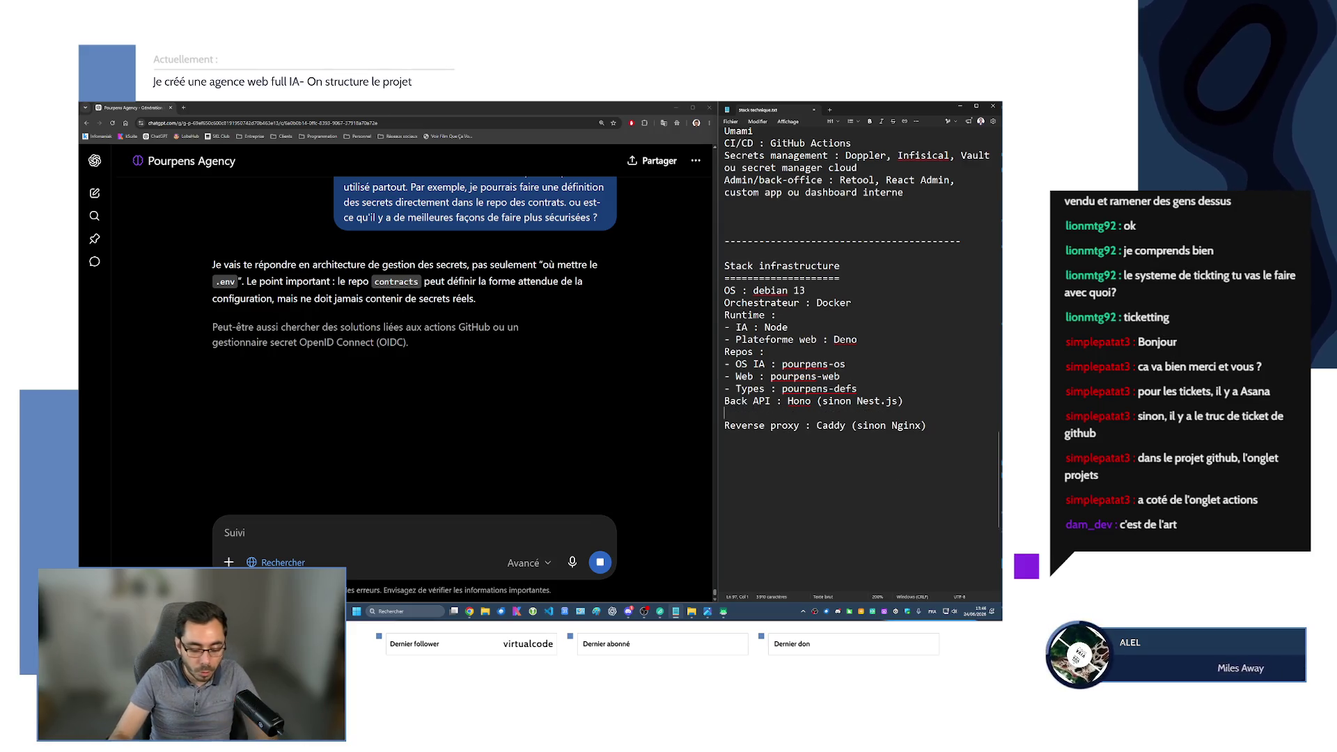
{"action": "type", "text": "Front"}
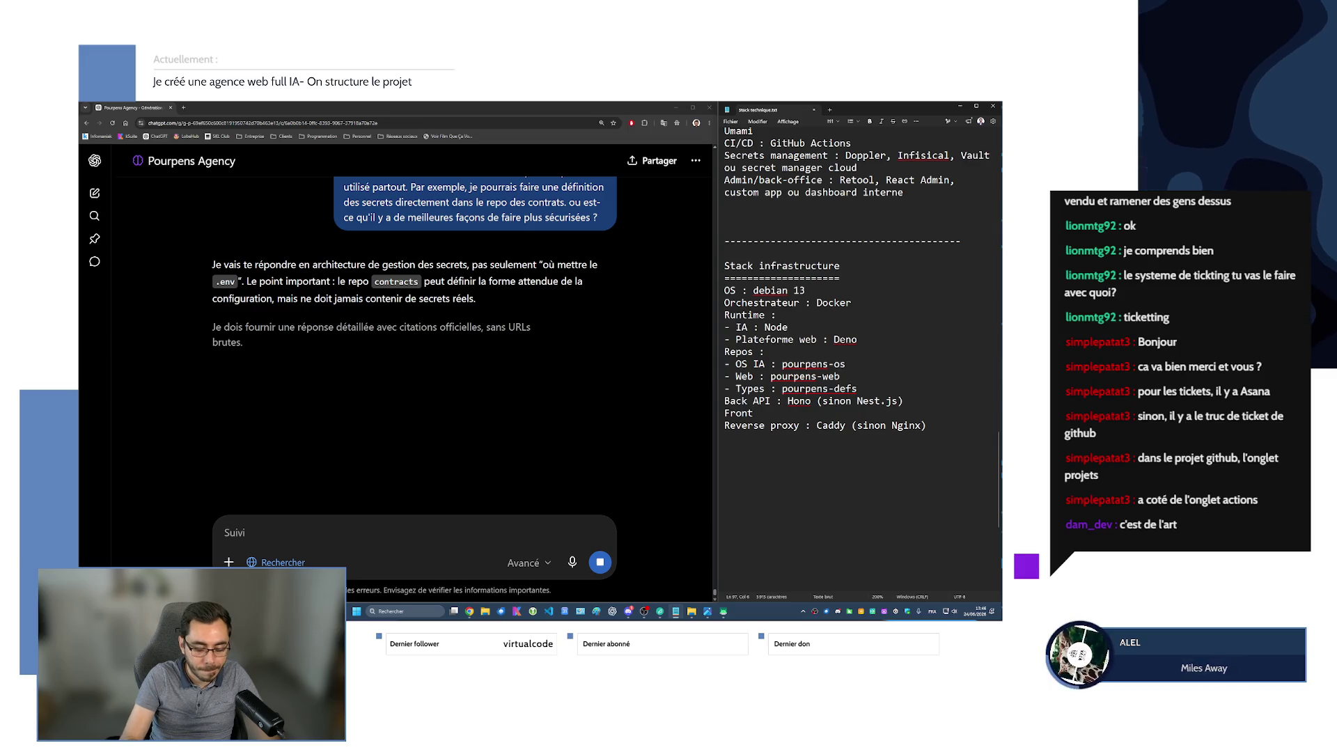
{"action": "type", "text": " : Fresh"}
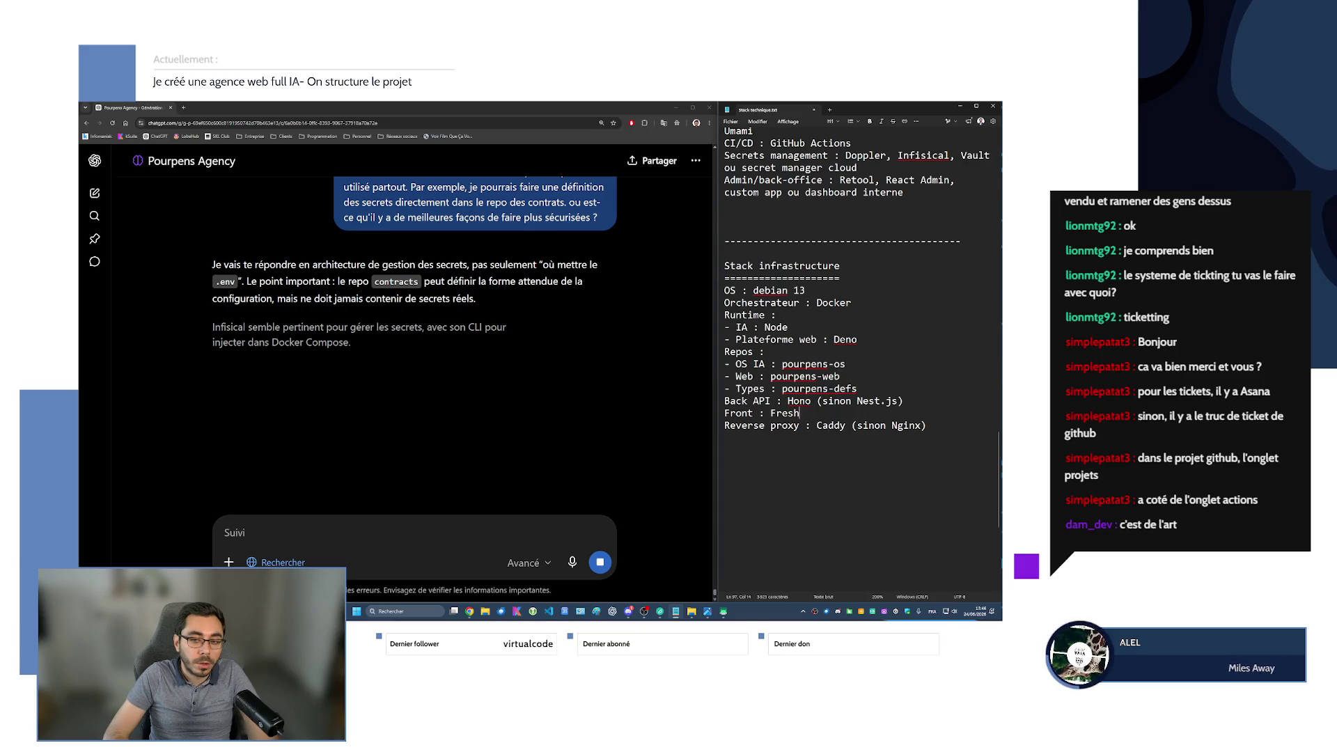
{"action": "type", "text": " (sinon"}
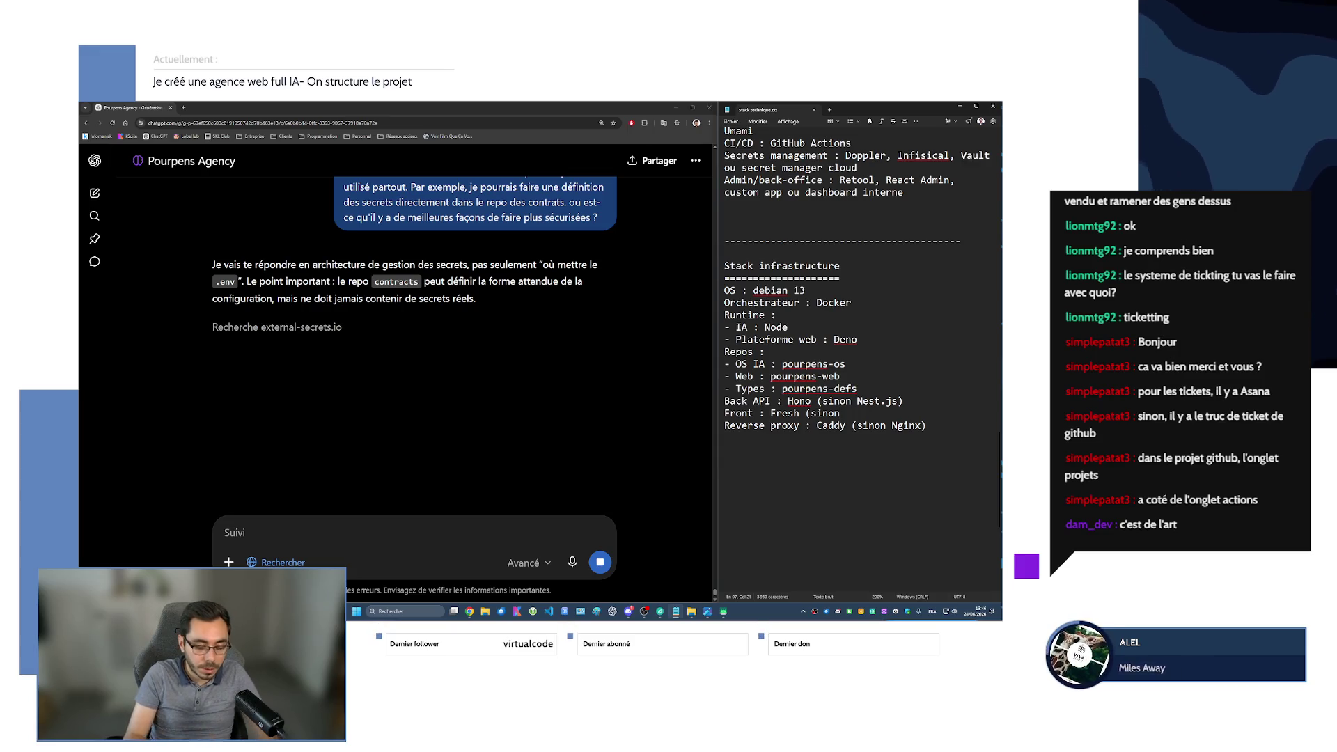
{"action": "type", "text": " Angualar"}
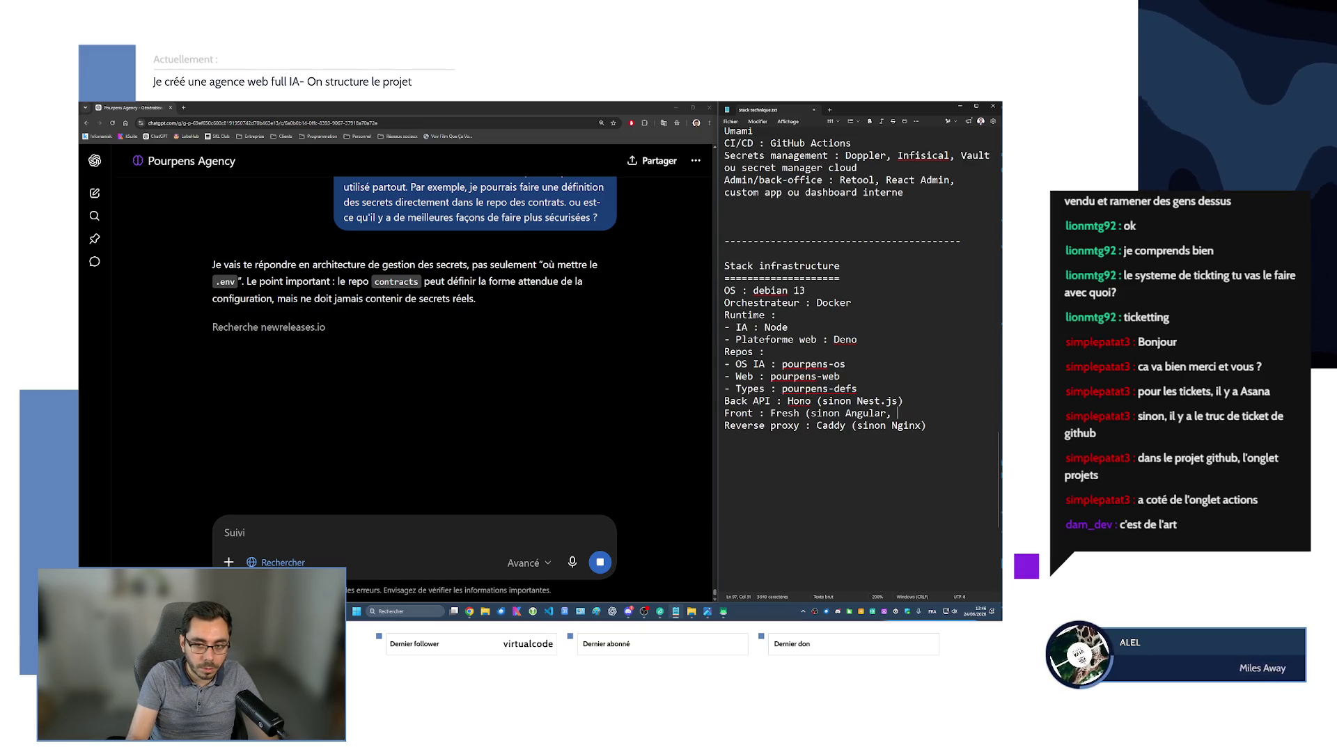
{"action": "type", "text": ", Vue"}
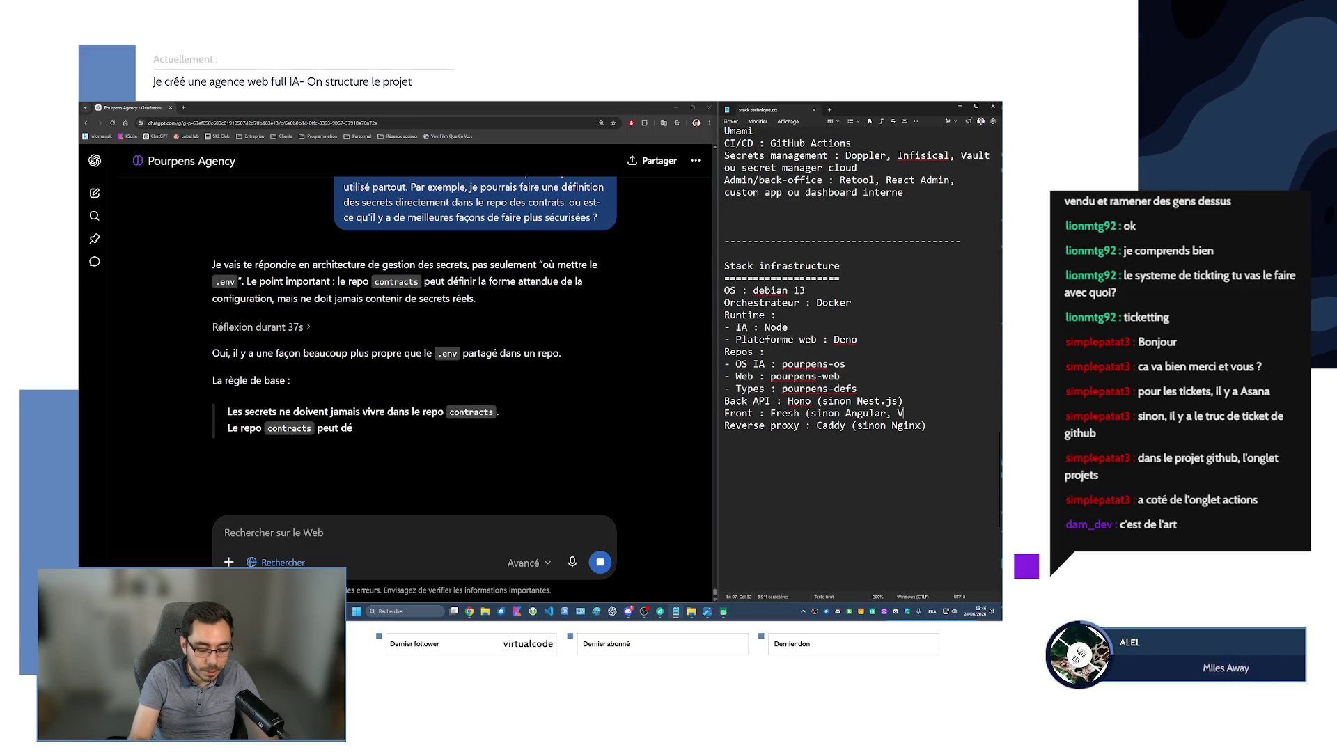
{"action": "type", "text": ".js"}
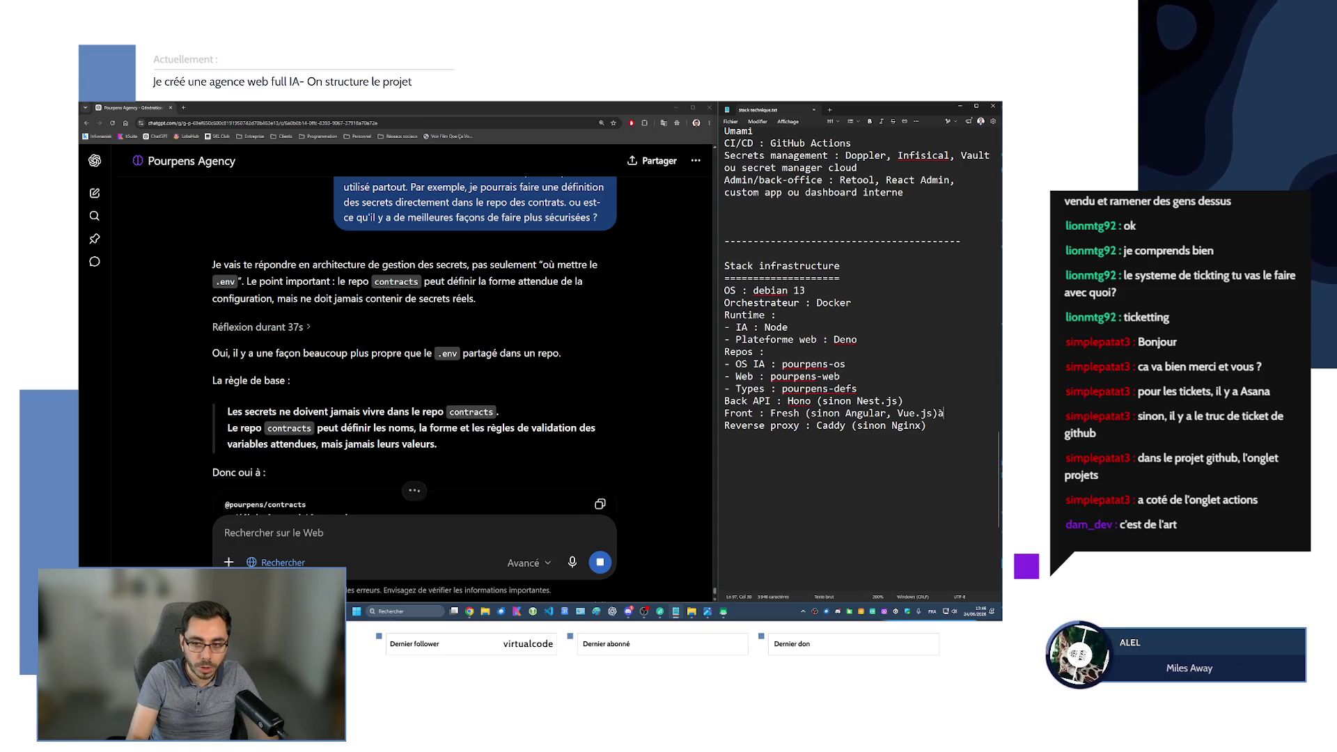
{"action": "type", "text": ", ...)"}
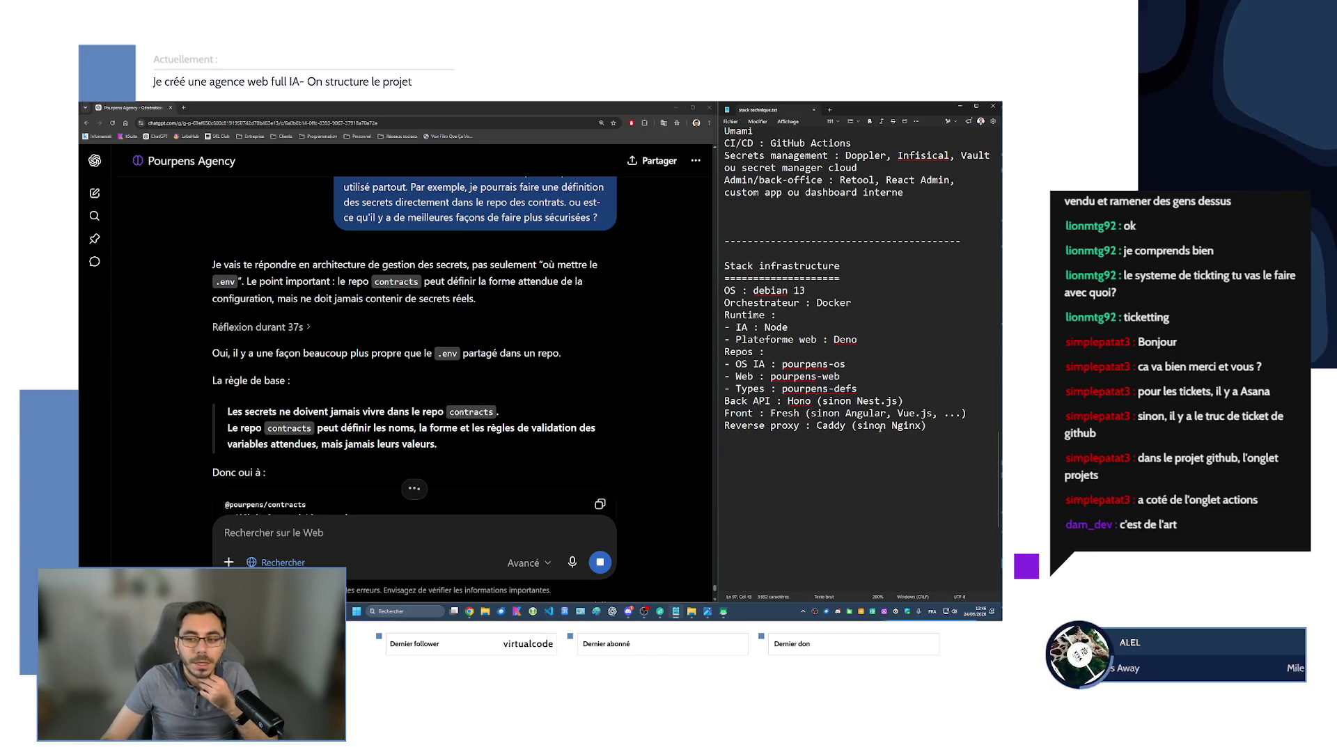
Scroll the secrets reply down to 'Architecture recommandée' and its OsEnvSchema Zod Schéma block.
{"action": "left_click", "coordinate": [355, 328]}
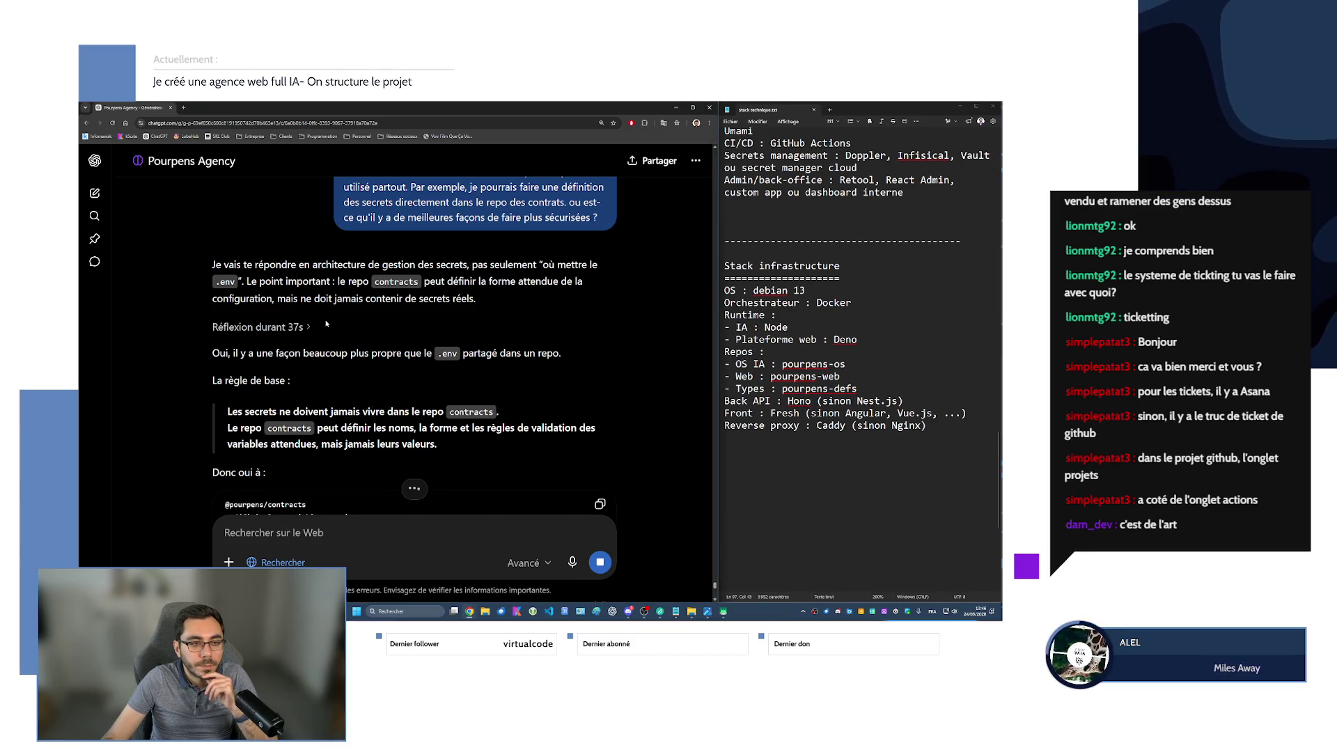
{"action": "scroll", "coordinate": [290, 347], "scroll_direction": "down", "scroll_amount": 1}
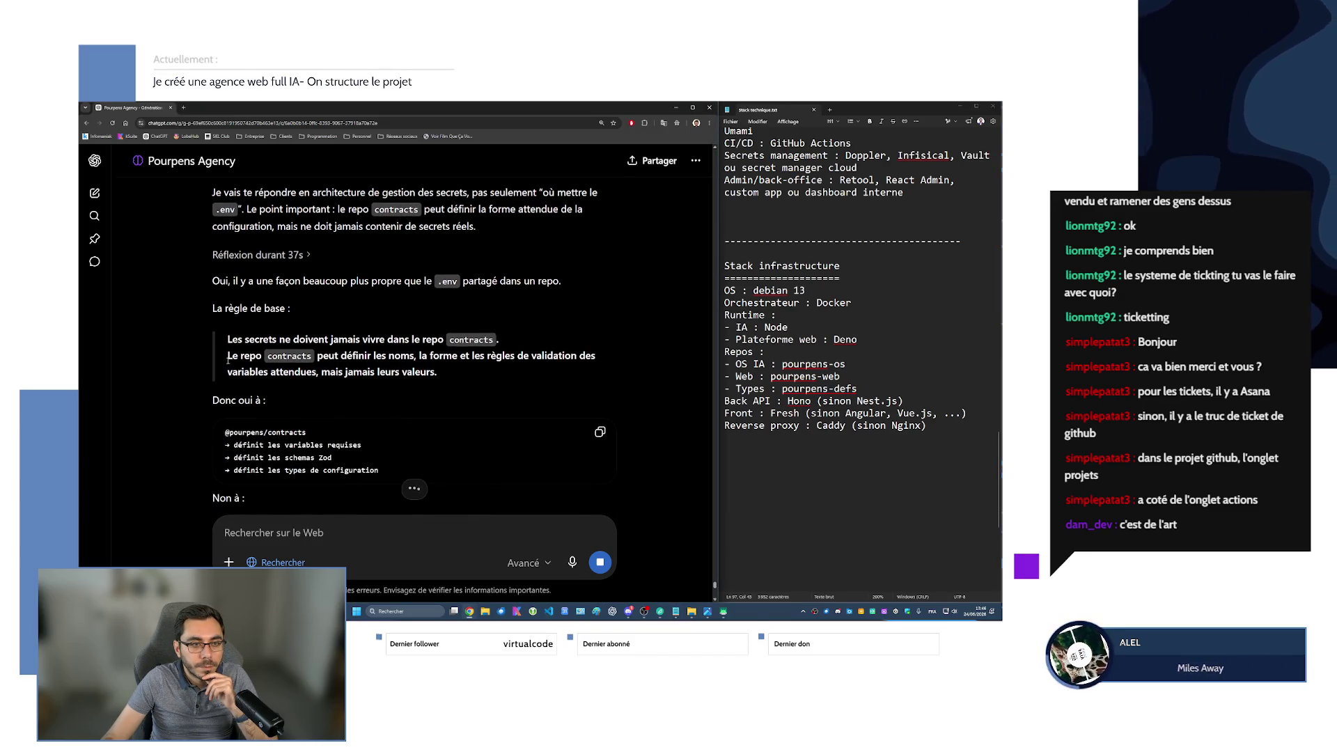
{"action": "scroll", "coordinate": [555, 375], "scroll_direction": "down", "scroll_amount": 3}
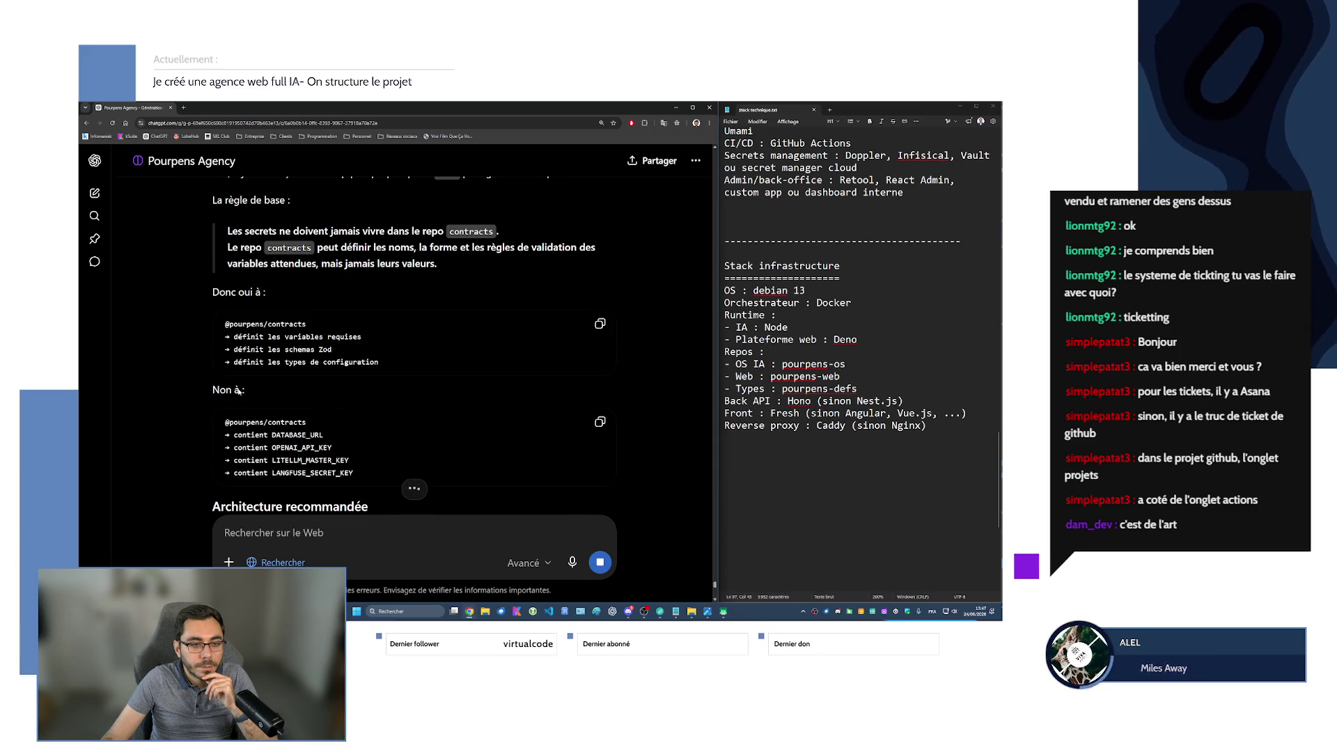
{"action": "scroll", "coordinate": [237, 391], "scroll_direction": "down", "scroll_amount": 2}
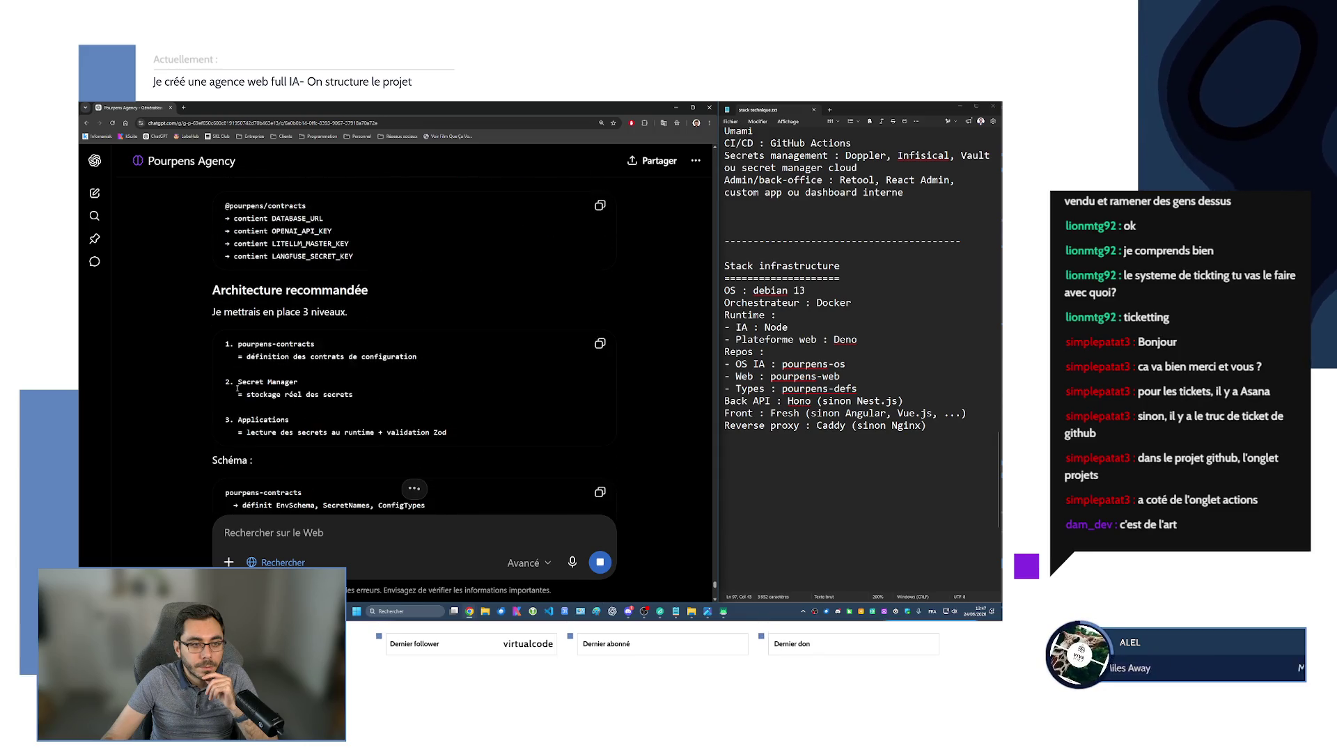
{"action": "scroll", "coordinate": [236, 389], "scroll_direction": "down", "scroll_amount": 1}
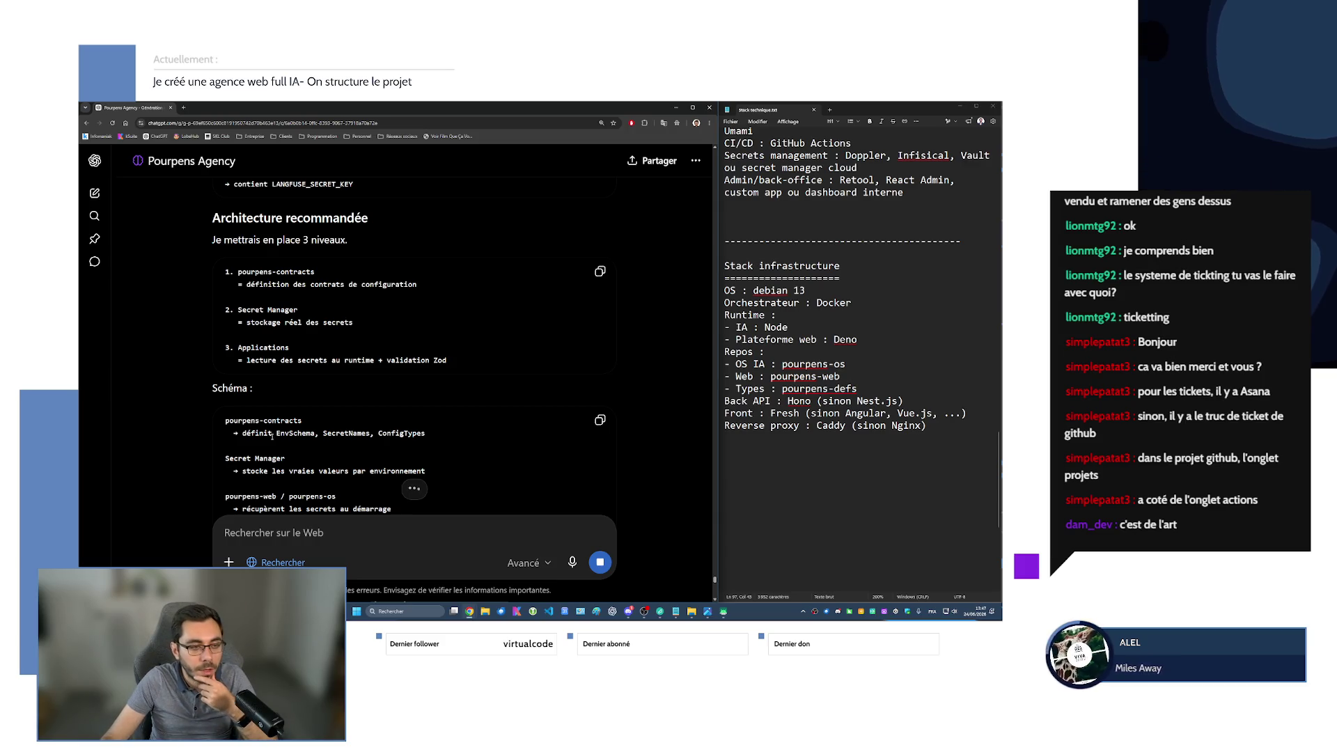
{"action": "scroll", "coordinate": [273, 408], "scroll_direction": "down", "scroll_amount": 1}
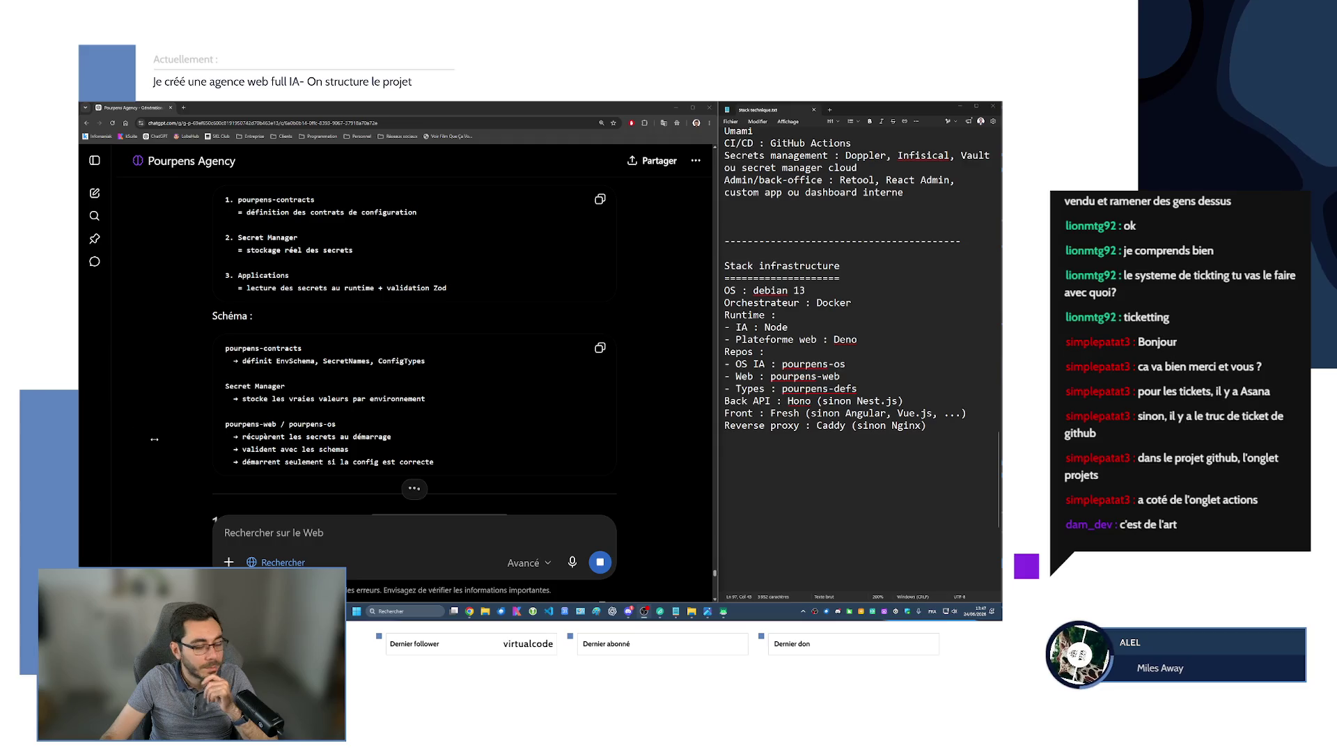
{"action": "left_click", "coordinate": [328, 328]}
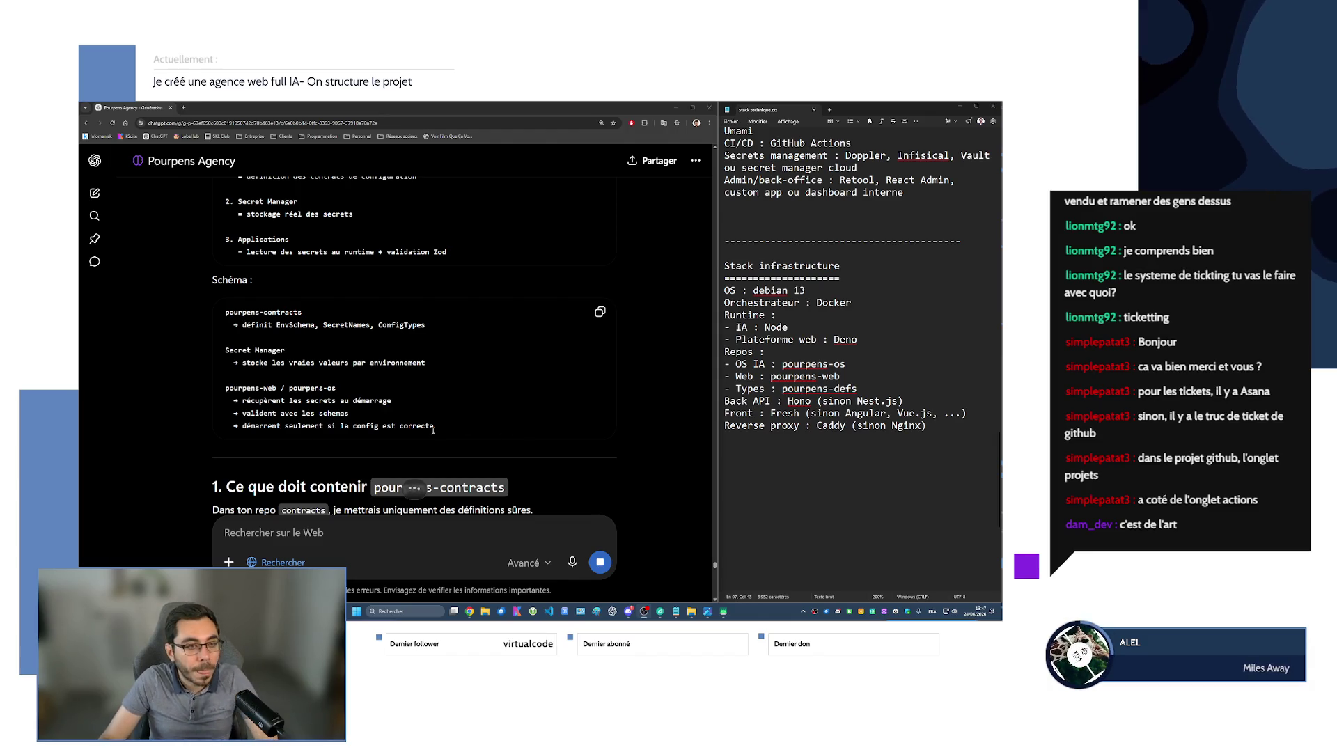
{"action": "scroll", "coordinate": [479, 356], "scroll_direction": "down", "scroll_amount": 1}
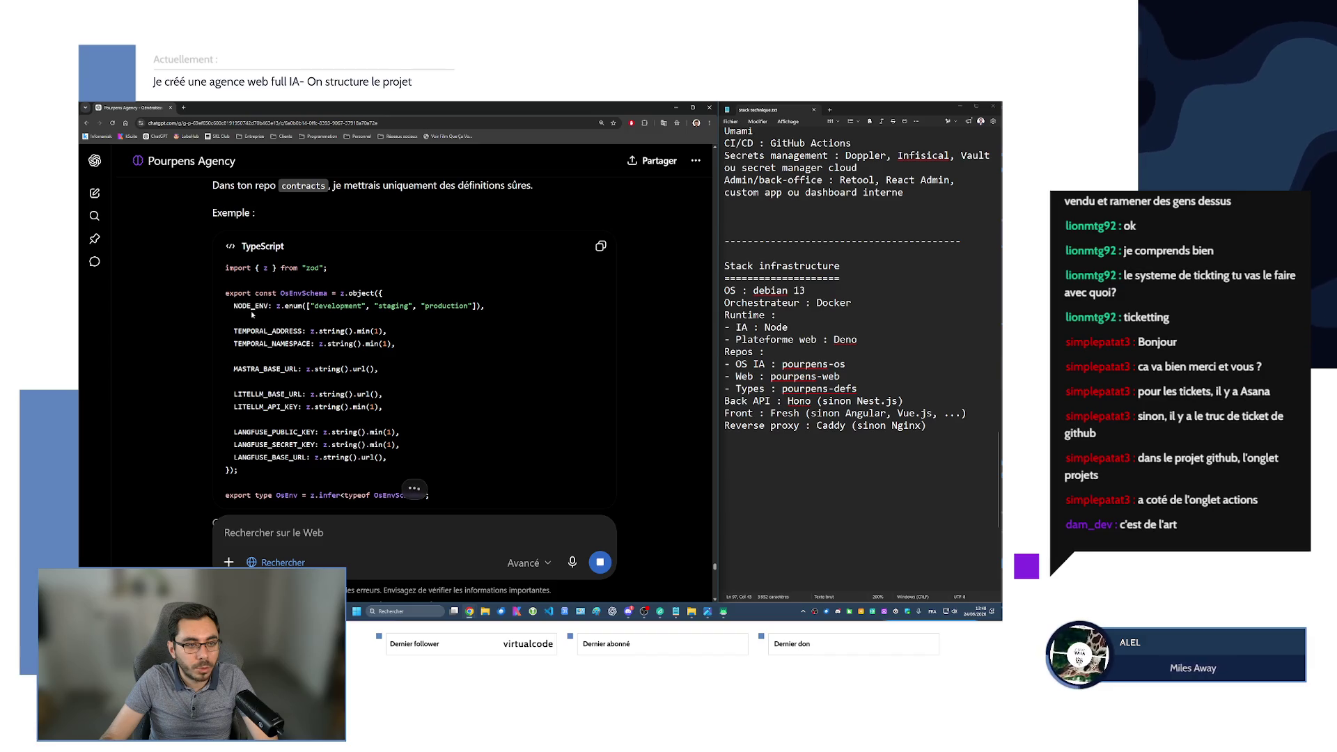
Highlight the NODE_ENV enum values and the TEMPORAL_ADDRESS-onward fields in the Zod schema example.
{"action": "left_click_drag", "start_coordinate": [280, 306], "coordinate": [483, 307]}
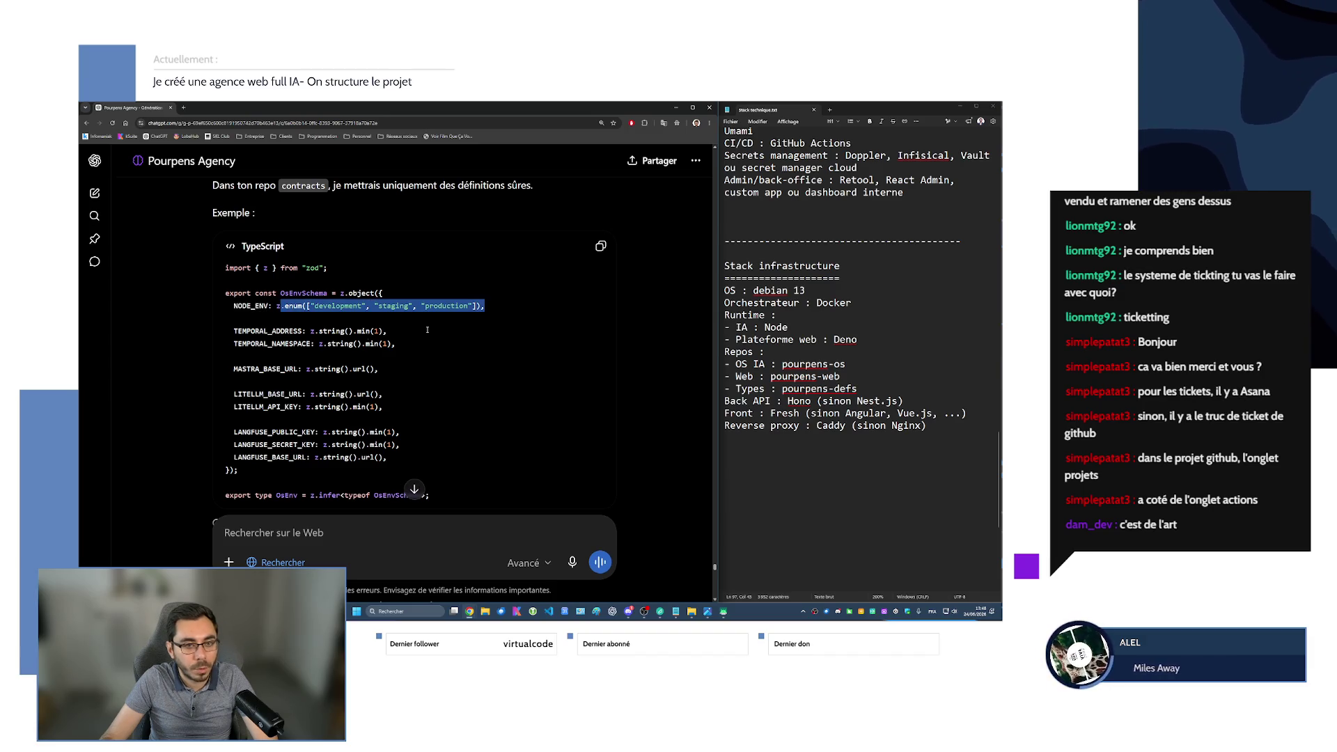
{"action": "mouse_move", "coordinate": [309, 331]}
{"action": "left_mouse_down"}
{"action": "mouse_move", "coordinate": [394, 369]}
{"action": "mouse_move", "coordinate": [394, 468]}
{"action": "left_mouse_up"}
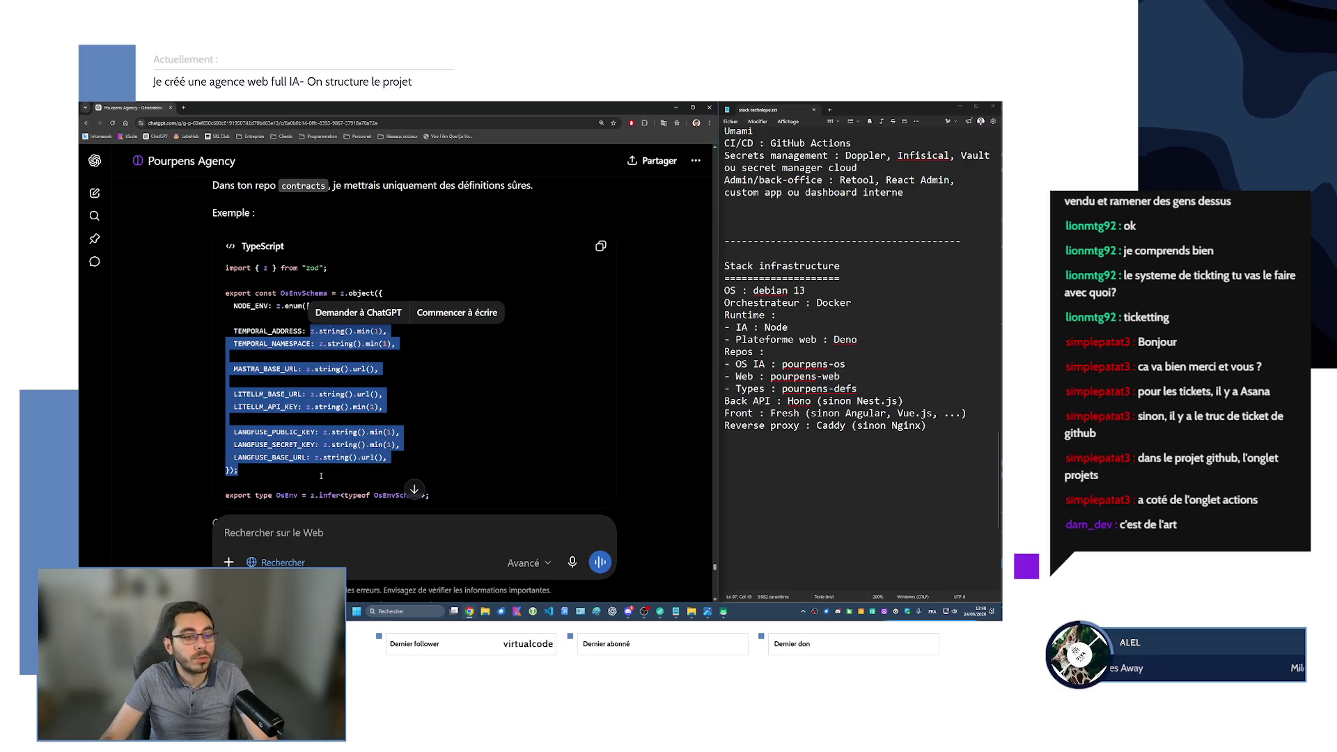
{"action": "left_click", "coordinate": [307, 404]}
{"action": "scroll", "coordinate": [308, 404], "scroll_direction": "down", "scroll_amount": 2}
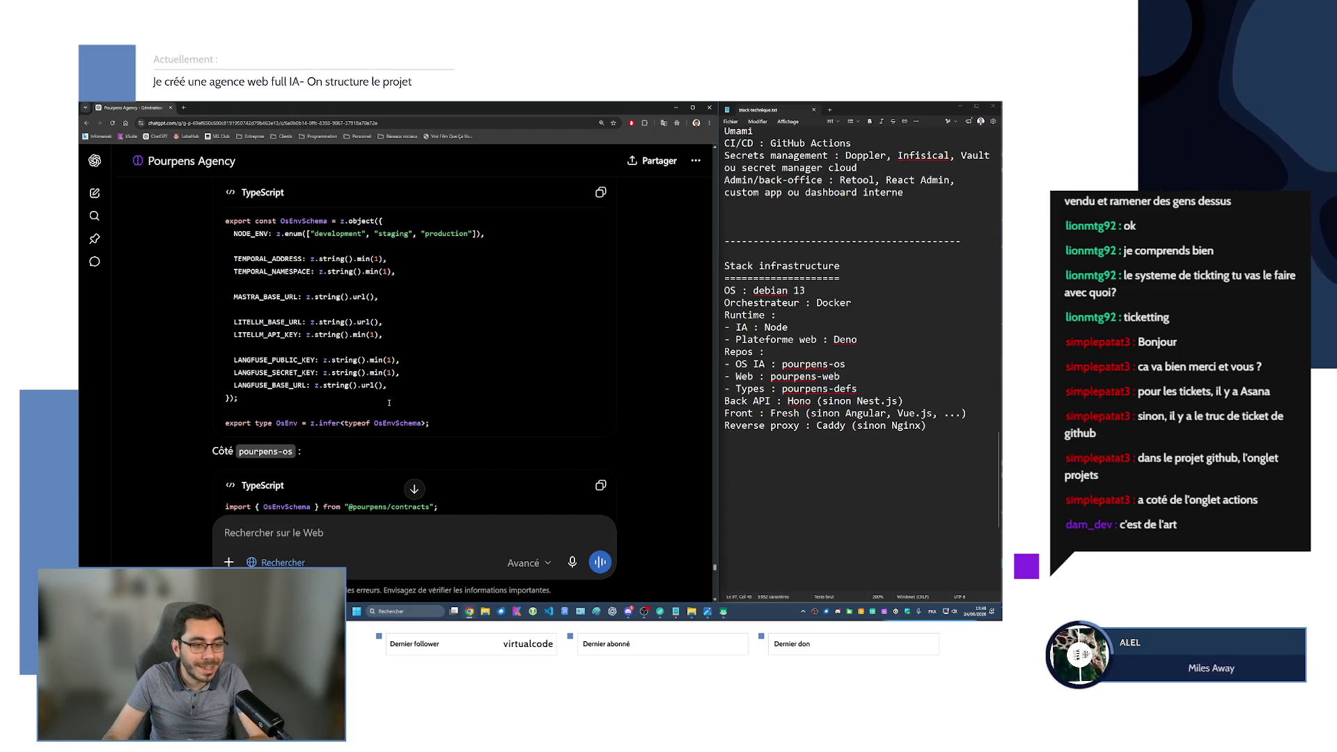
{"action": "scroll", "coordinate": [389, 402], "scroll_direction": "up", "scroll_amount": 15}
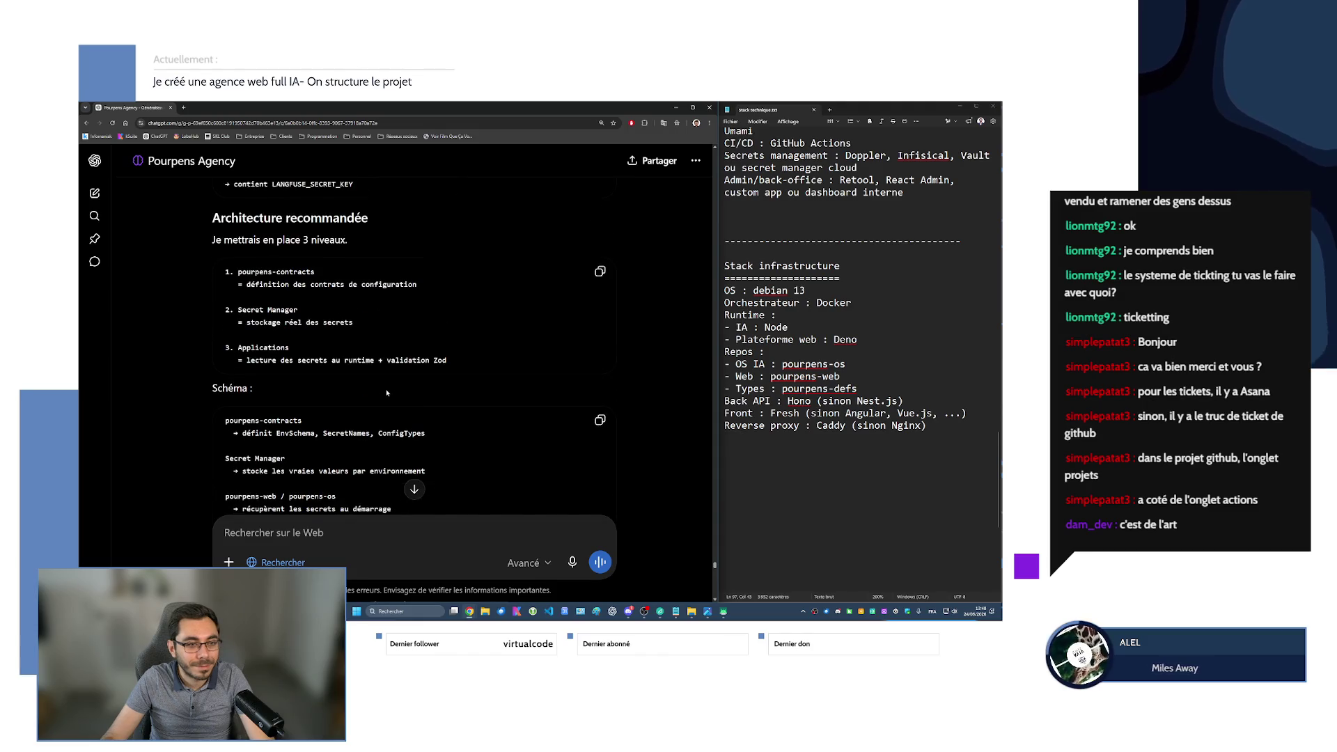
{"action": "scroll", "coordinate": [387, 394], "scroll_direction": "up", "scroll_amount": 1}
{"action": "scroll", "coordinate": [381, 392], "scroll_direction": "down", "scroll_amount": 1}
{"action": "scroll", "coordinate": [381, 390], "scroll_direction": "down", "scroll_amount": 4}
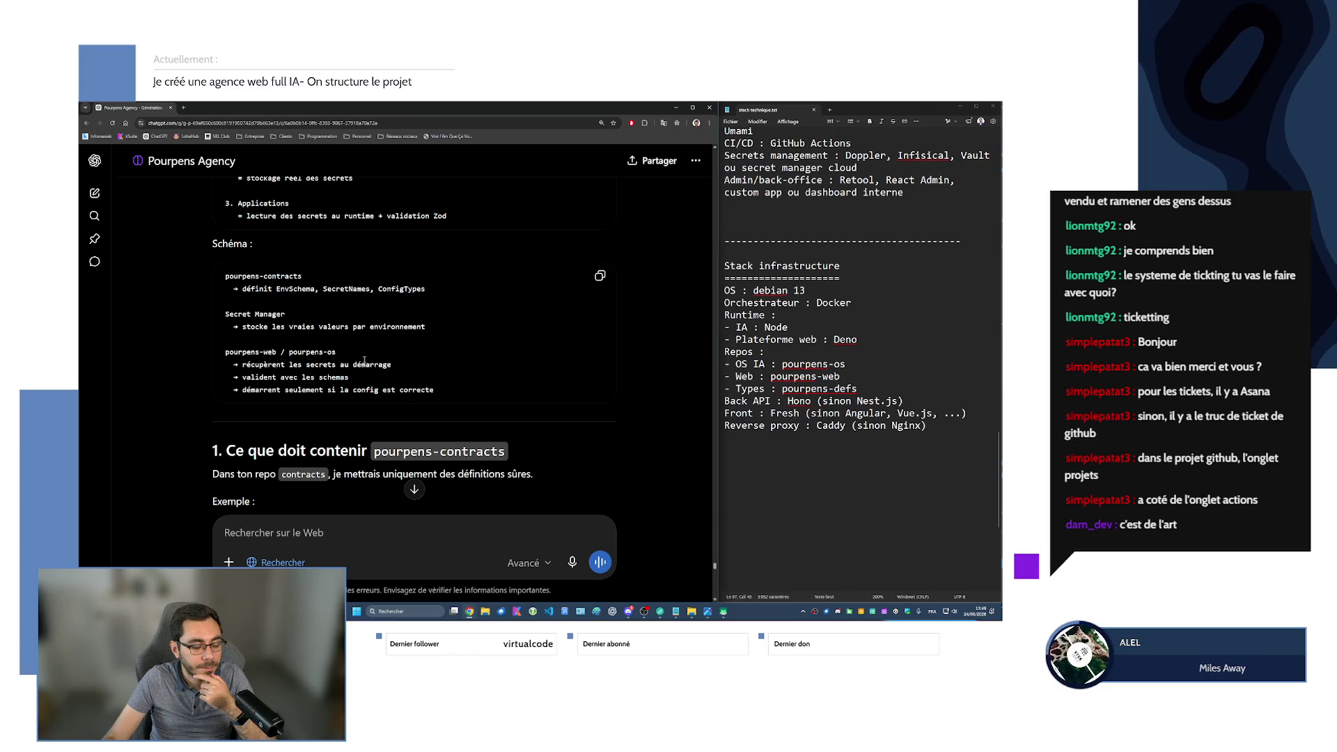
Scroll the reply down to '2. Où stocker les vrais secrets ?' and Option A — Infisical.
{"action": "left_click", "coordinate": [660, 611]}
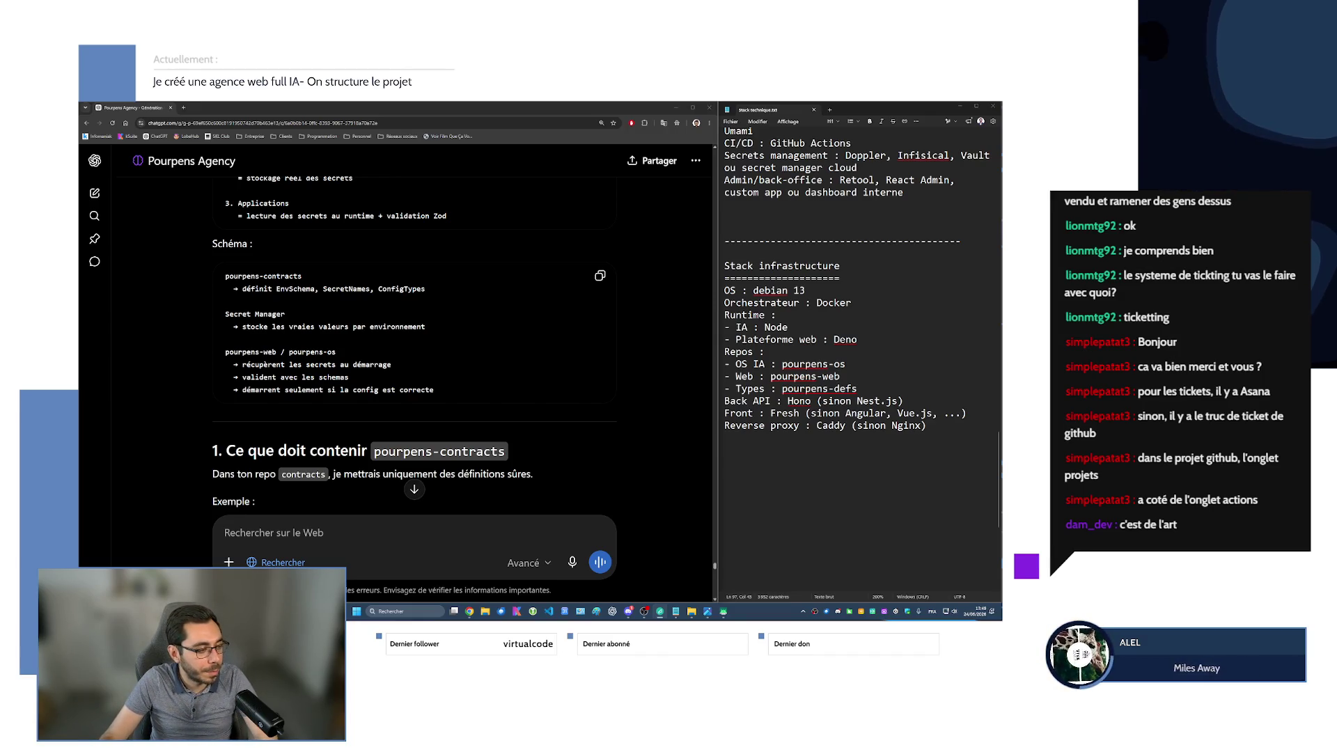
{"action": "left_click", "coordinate": [376, 544]}
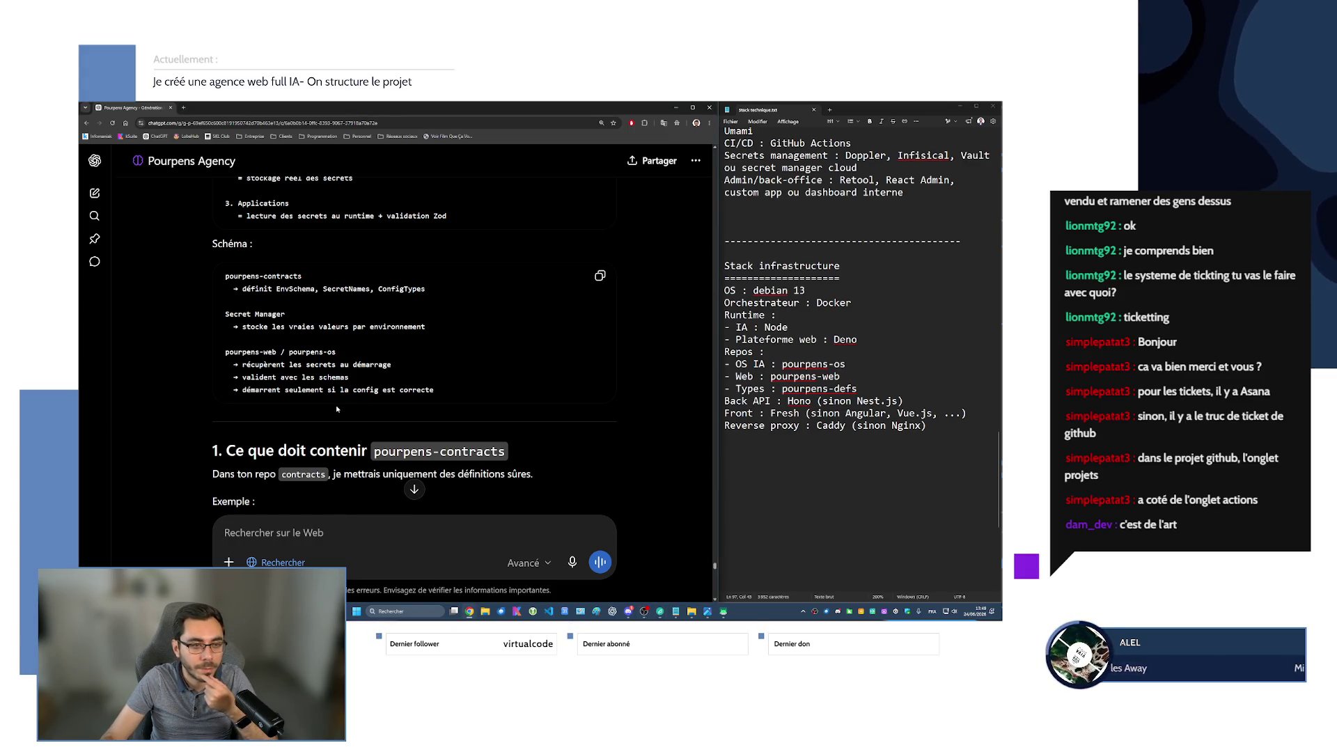
{"action": "scroll", "coordinate": [293, 390], "scroll_direction": "down", "scroll_amount": 3}
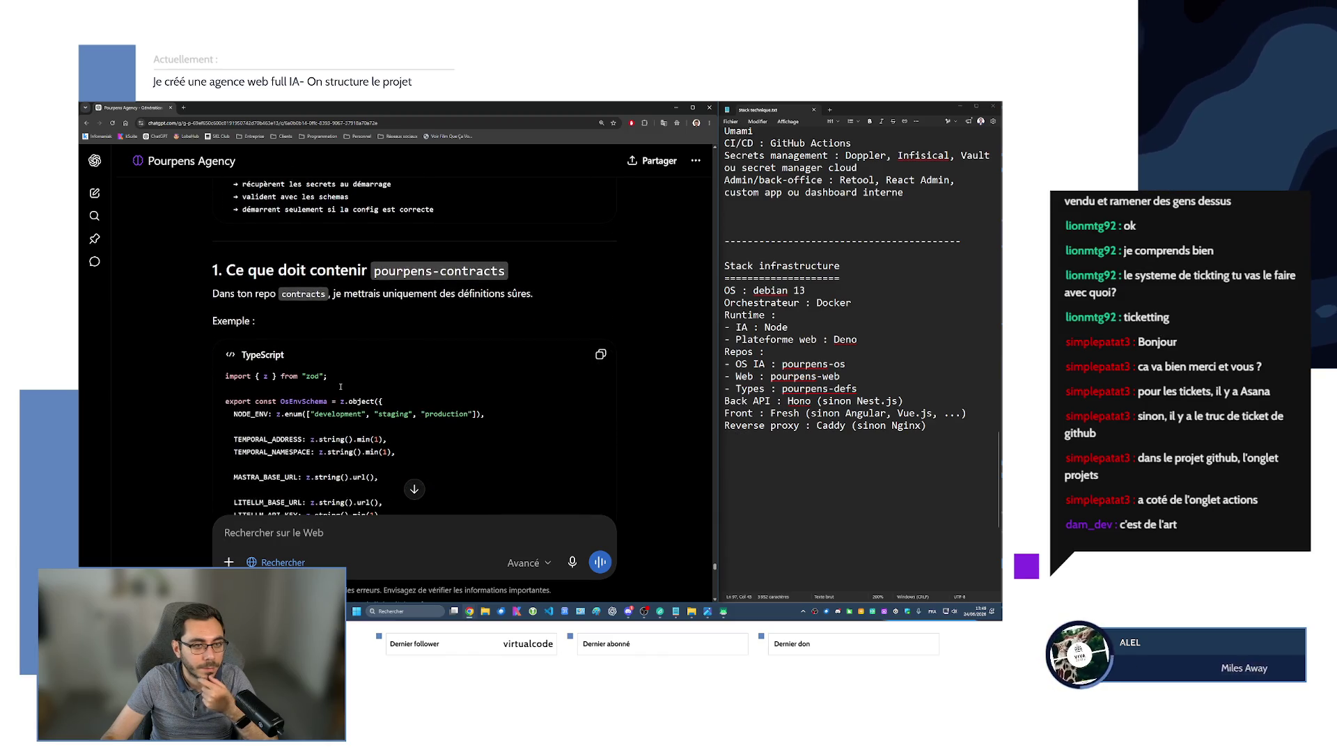
{"action": "scroll", "coordinate": [341, 387], "scroll_direction": "down", "scroll_amount": 2}
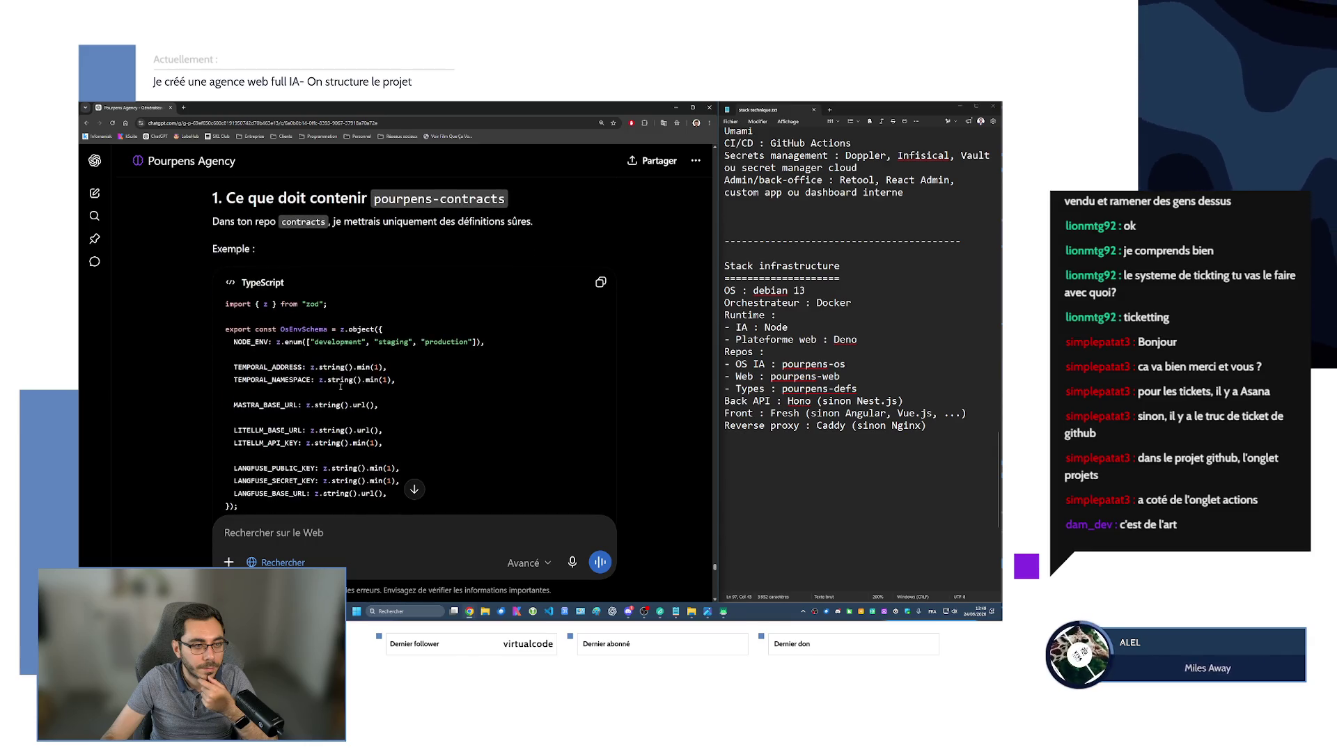
{"action": "scroll", "coordinate": [341, 386], "scroll_direction": "down", "scroll_amount": 2}
{"action": "scroll", "coordinate": [334, 376], "scroll_direction": "down", "scroll_amount": 1}
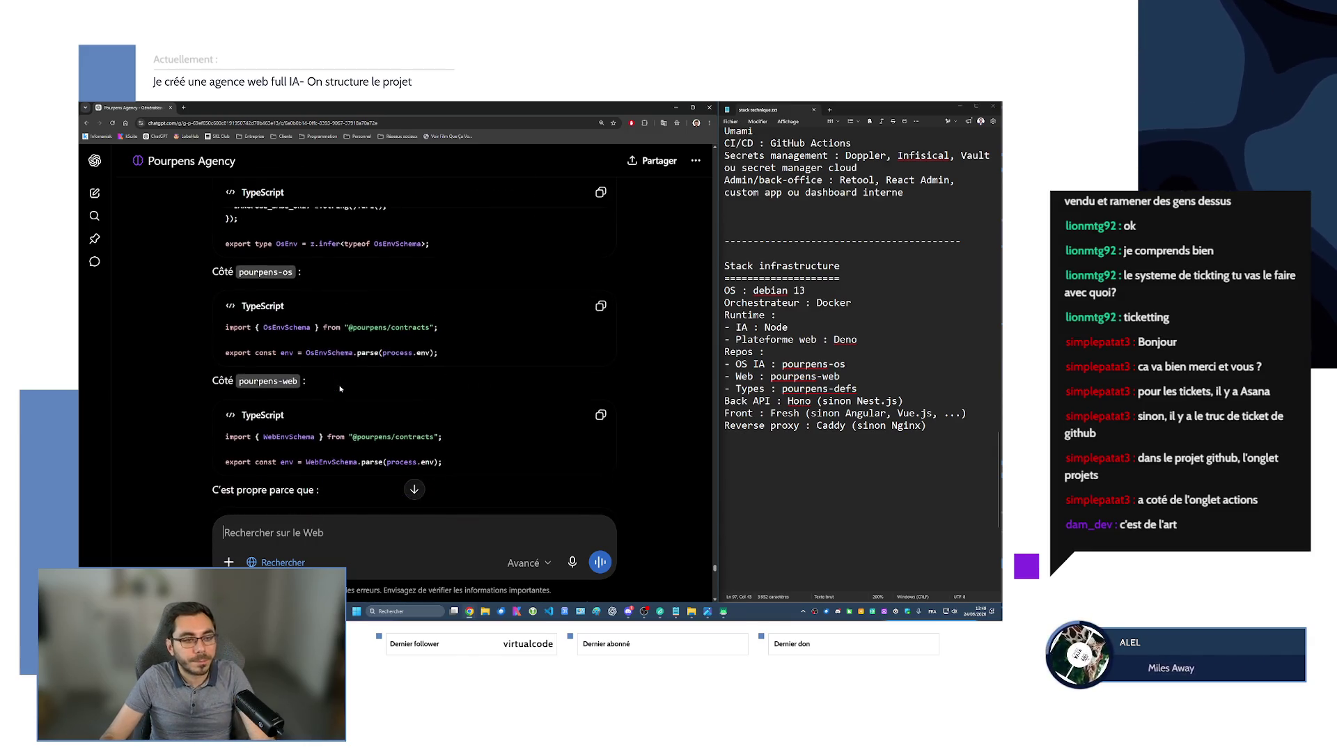
{"action": "scroll", "coordinate": [295, 358], "scroll_direction": "down", "scroll_amount": 7}
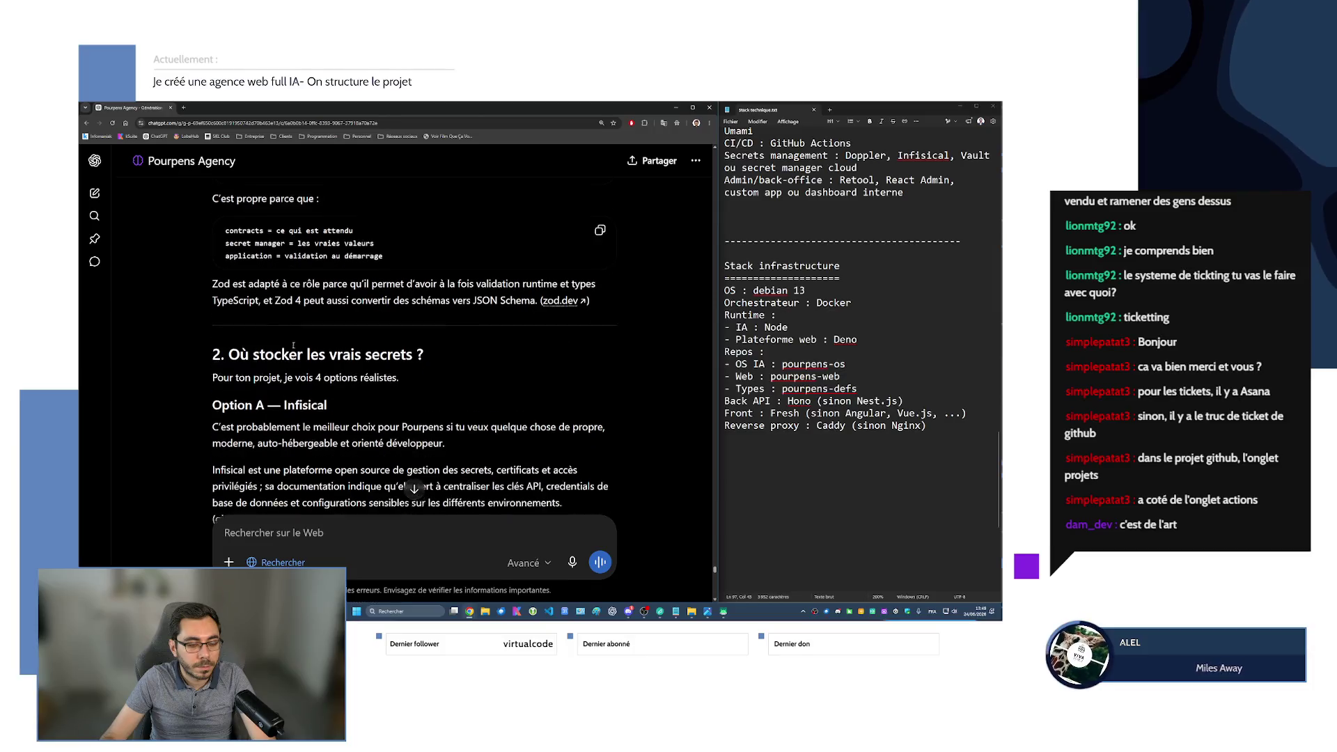
{"action": "scroll", "coordinate": [382, 378], "scroll_direction": "down", "scroll_amount": 1}
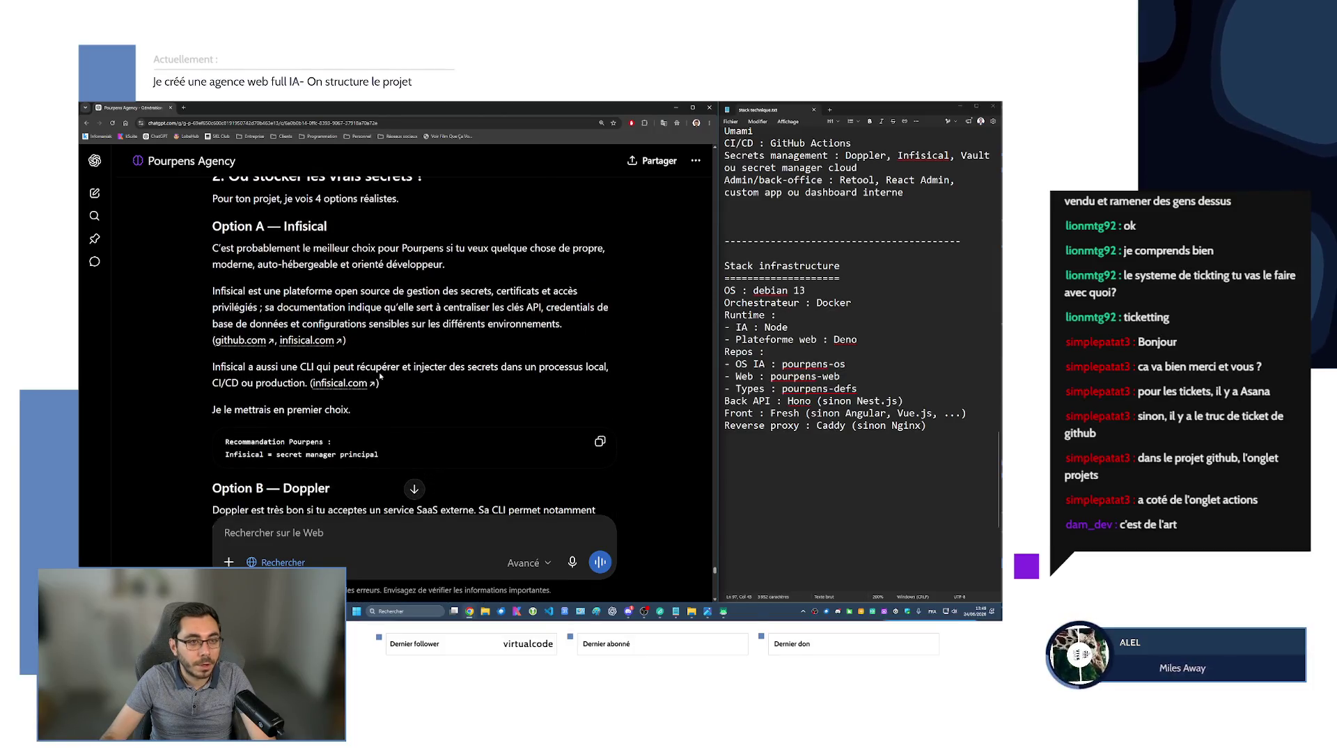
{"action": "left_click_drag", "start_coordinate": [295, 227], "coordinate": [327, 227]}
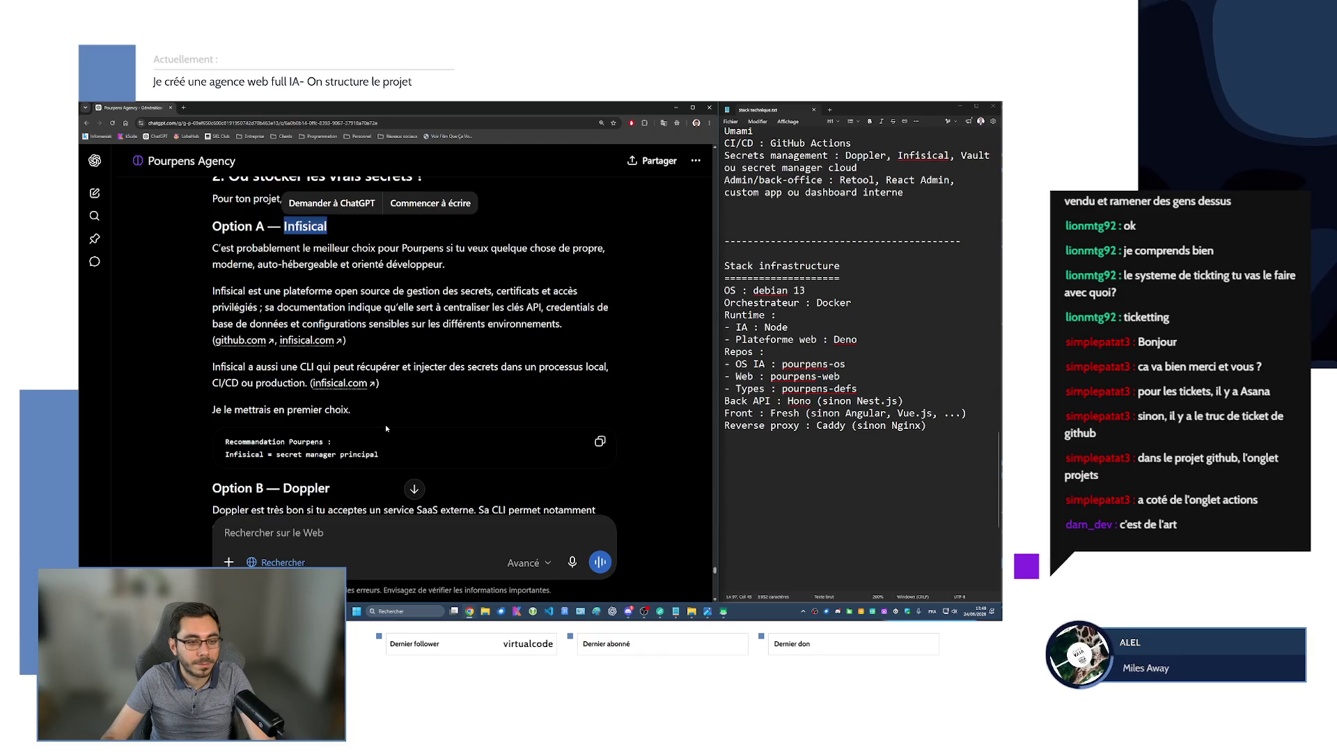
{"action": "scroll", "coordinate": [918, 323], "scroll_direction": "up", "scroll_amount": 4}
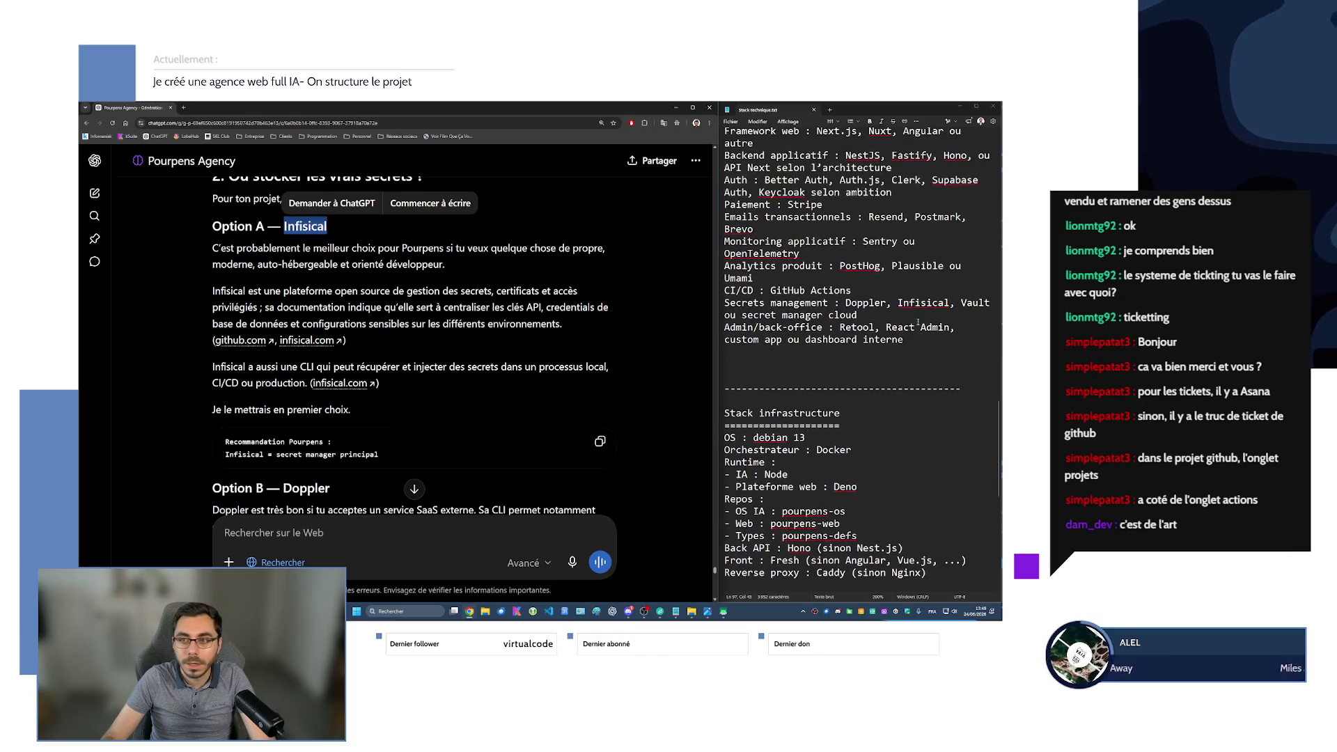
{"action": "double_click", "coordinate": [923, 302]}
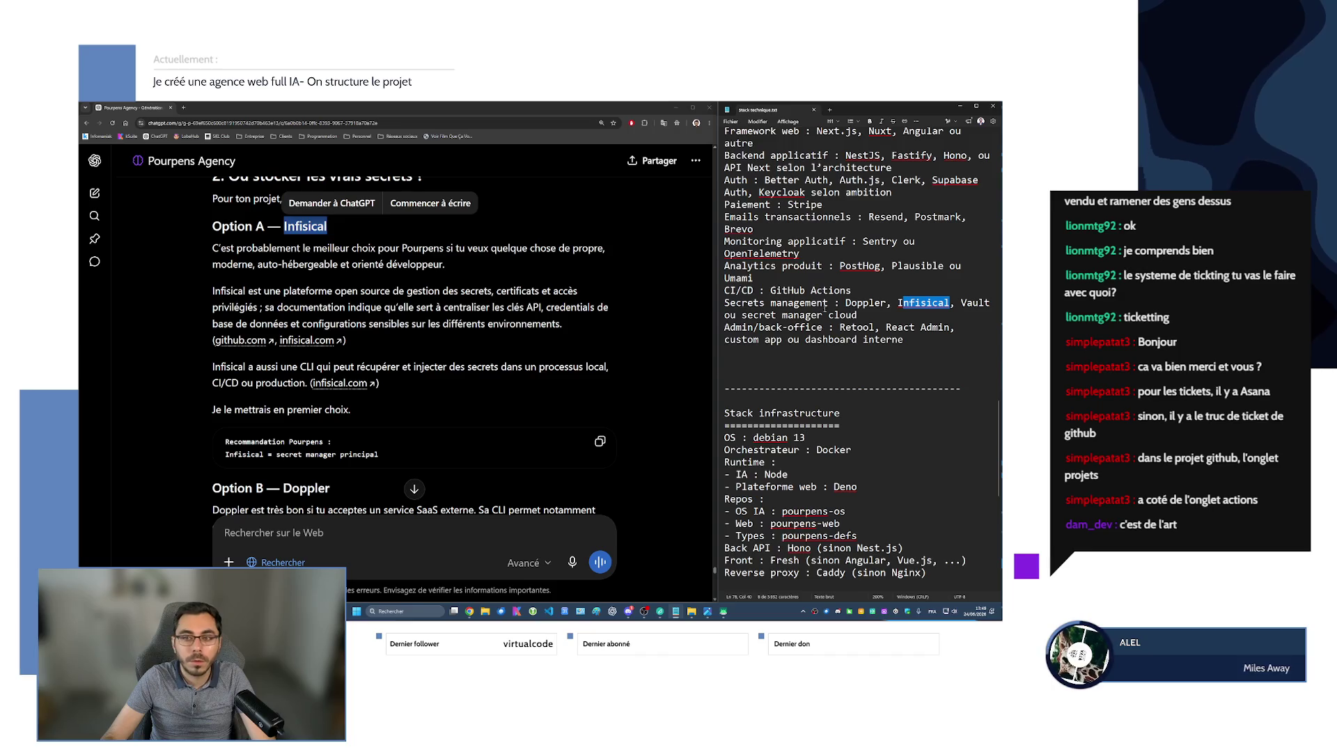
{"action": "left_click_drag", "start_coordinate": [846, 302], "coordinate": [862, 315]}
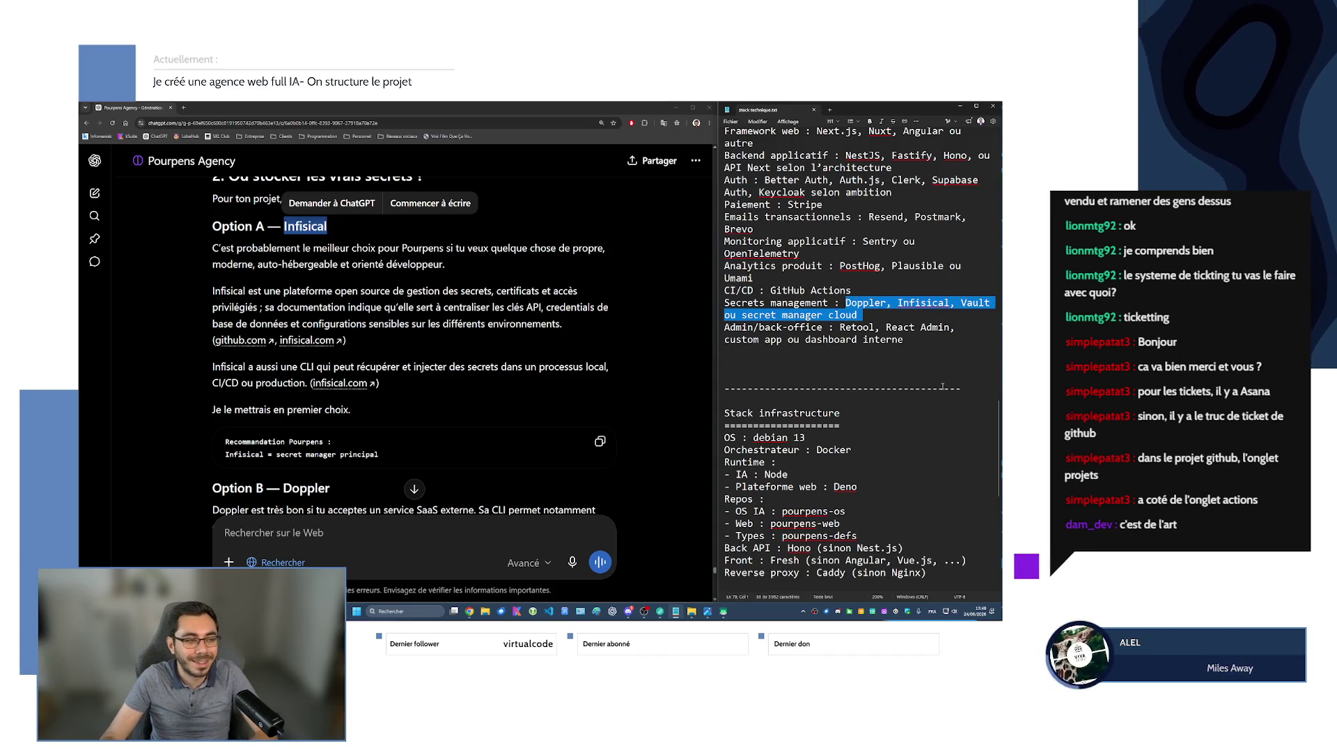
{"action": "left_click", "coordinate": [683, 324]}
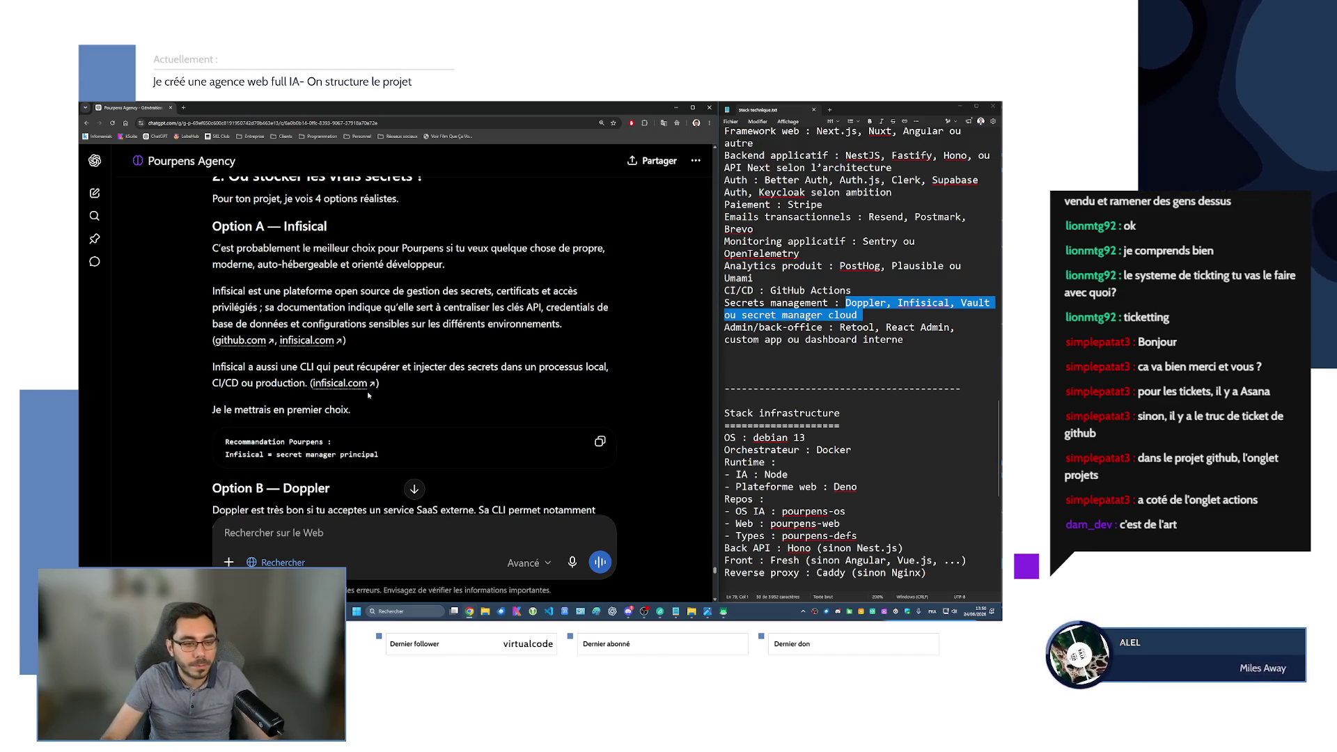
{"action": "scroll", "coordinate": [418, 301], "scroll_direction": "down", "scroll_amount": 1}
Open infisical.com from the cited link and scroll through its homepage sections.
{"action": "left_click", "coordinate": [339, 352]}
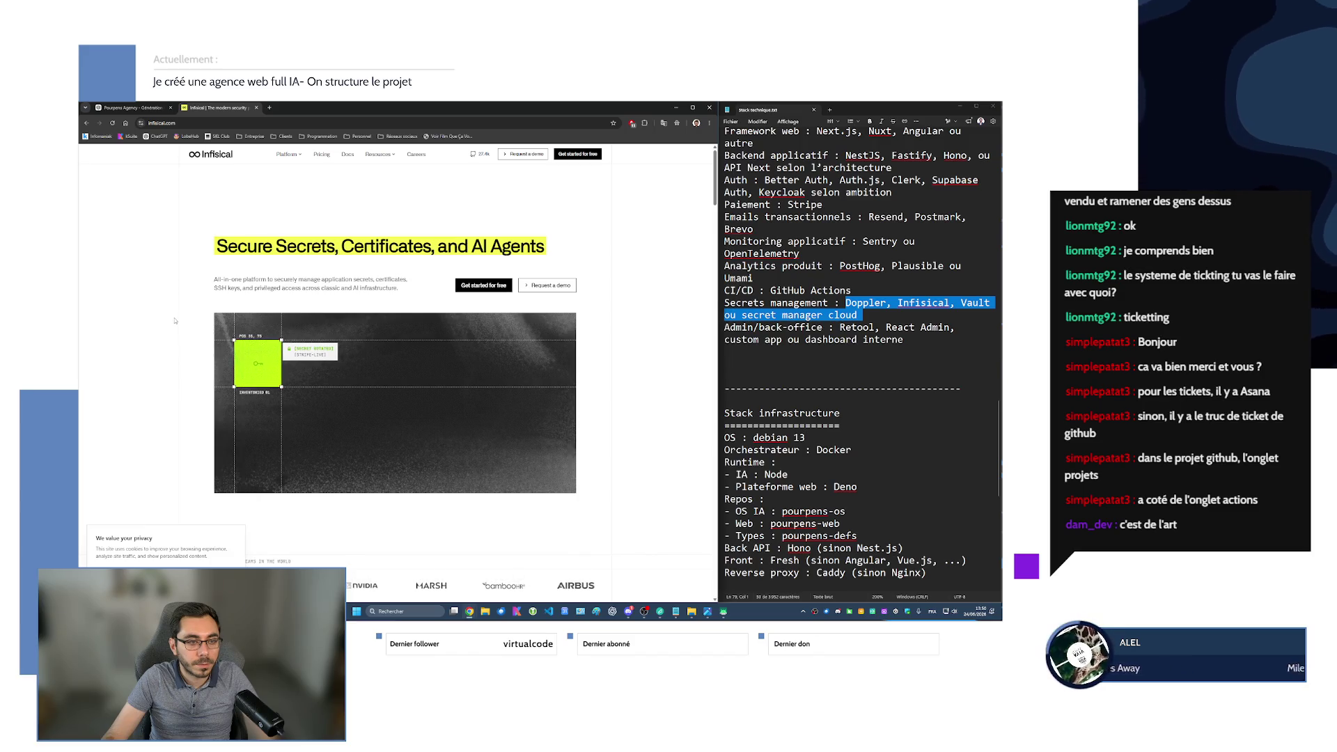
{"action": "scroll", "coordinate": [174, 322], "scroll_direction": "down", "scroll_amount": 5}
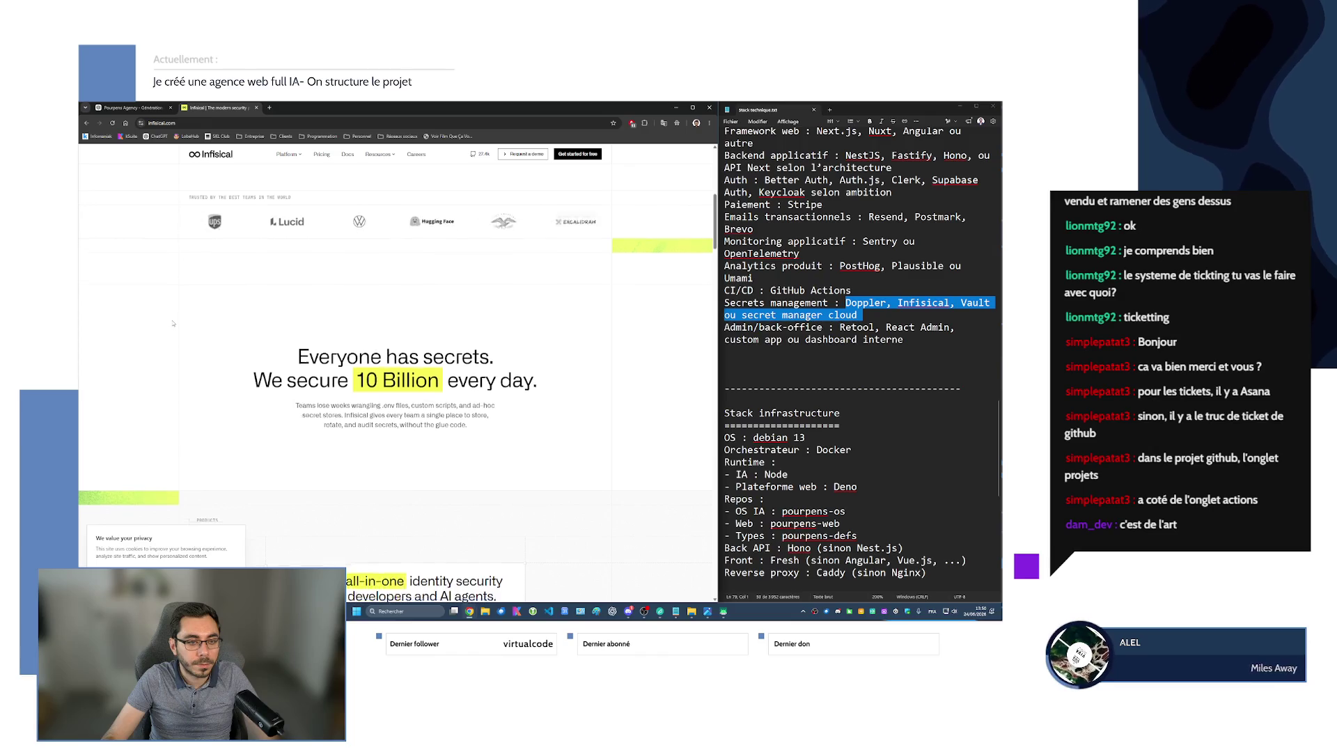
{"action": "scroll", "coordinate": [173, 323], "scroll_direction": "down", "scroll_amount": 2}
{"action": "scroll", "coordinate": [173, 324], "scroll_direction": "down", "scroll_amount": 3}
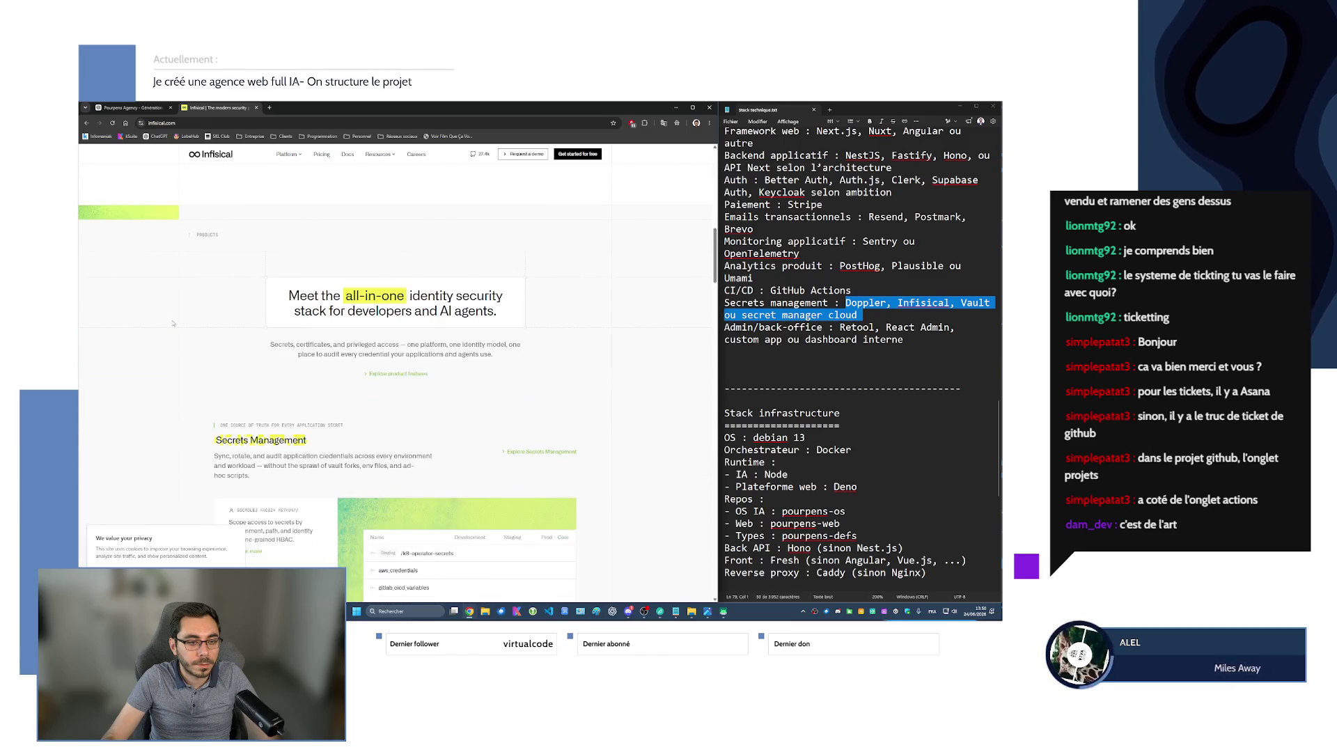
{"action": "scroll", "coordinate": [174, 323], "scroll_direction": "down", "scroll_amount": 3}
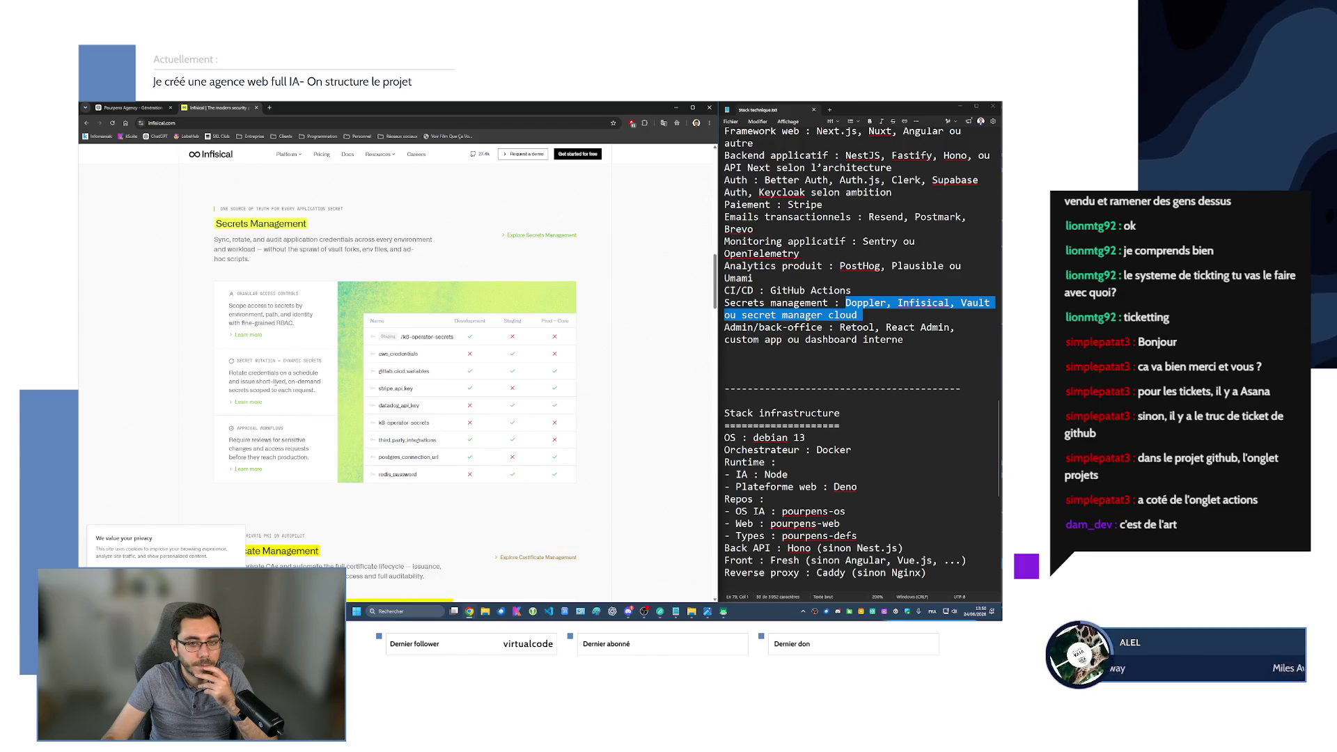
{"action": "scroll", "coordinate": [262, 281], "scroll_direction": "down", "scroll_amount": 3}
{"action": "scroll", "coordinate": [262, 280], "scroll_direction": "down", "scroll_amount": 5}
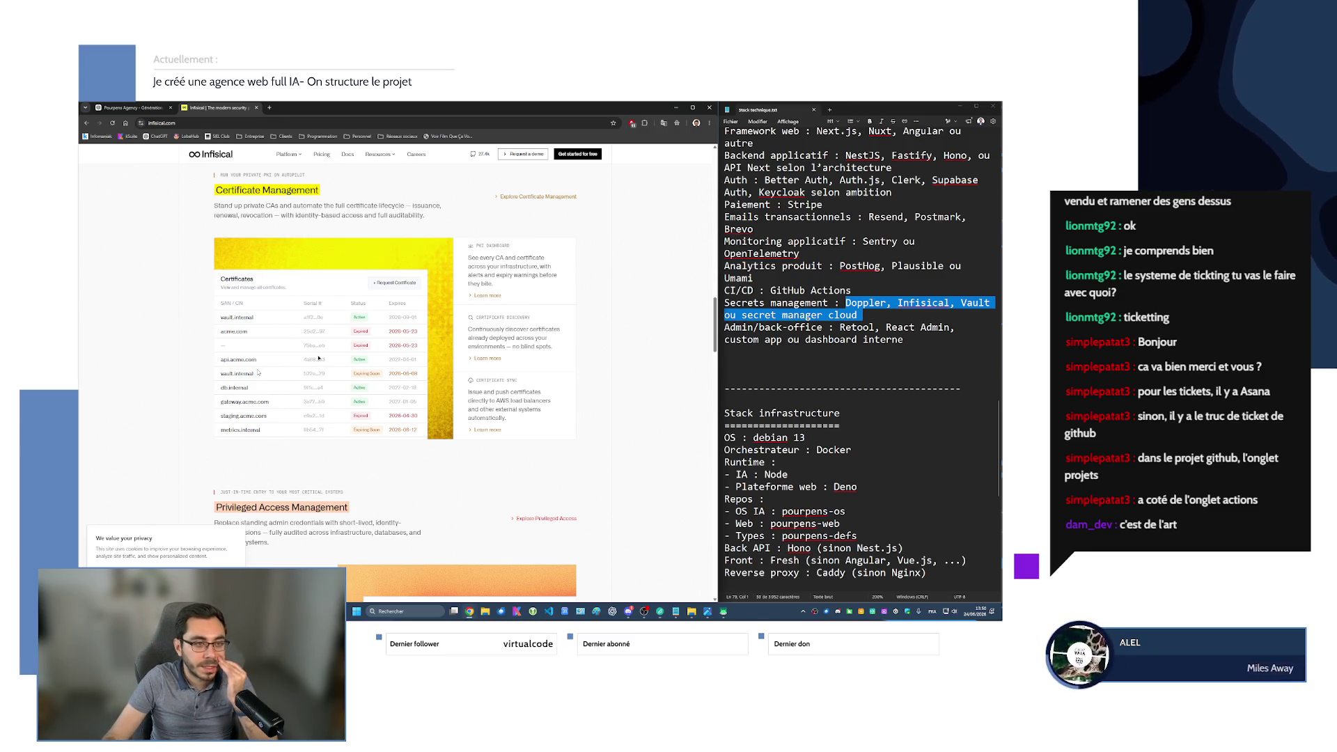
{"action": "scroll", "coordinate": [258, 373], "scroll_direction": "down", "scroll_amount": 5}
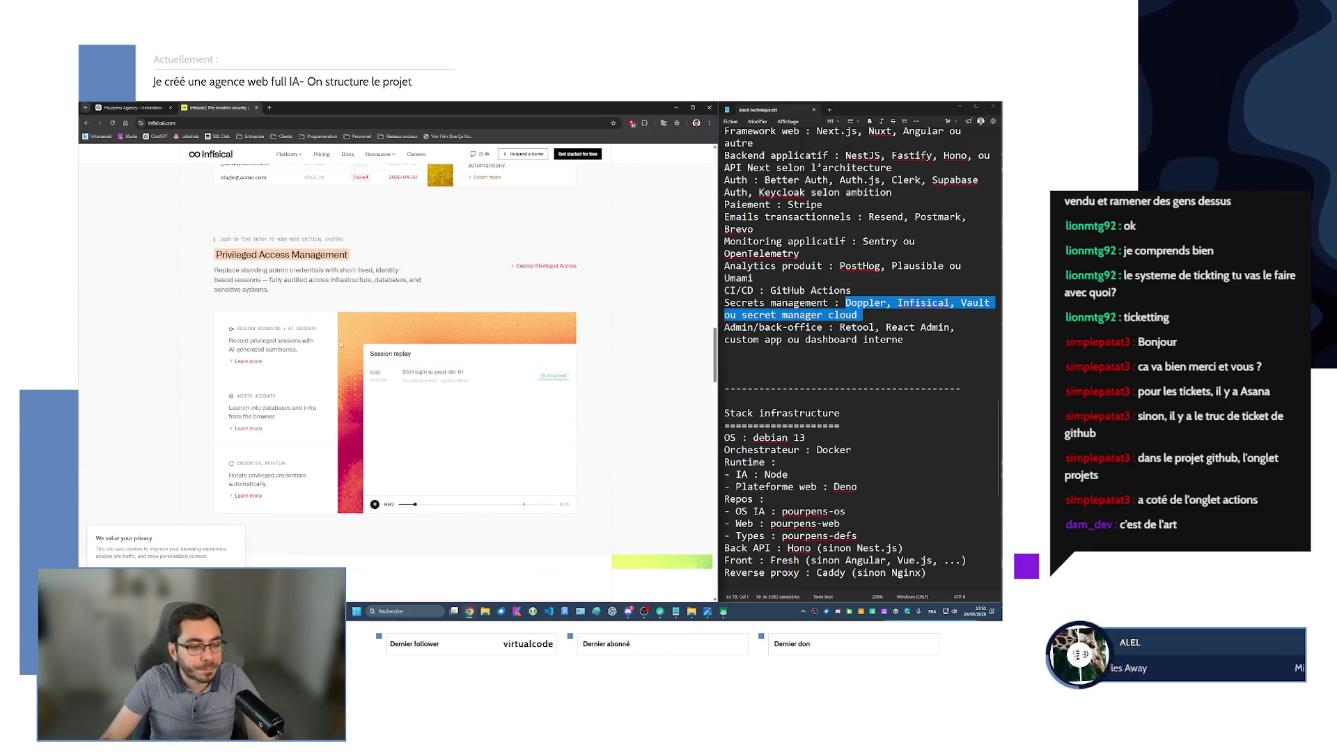
{"action": "scroll", "coordinate": [260, 373], "scroll_direction": "down", "scroll_amount": 10}
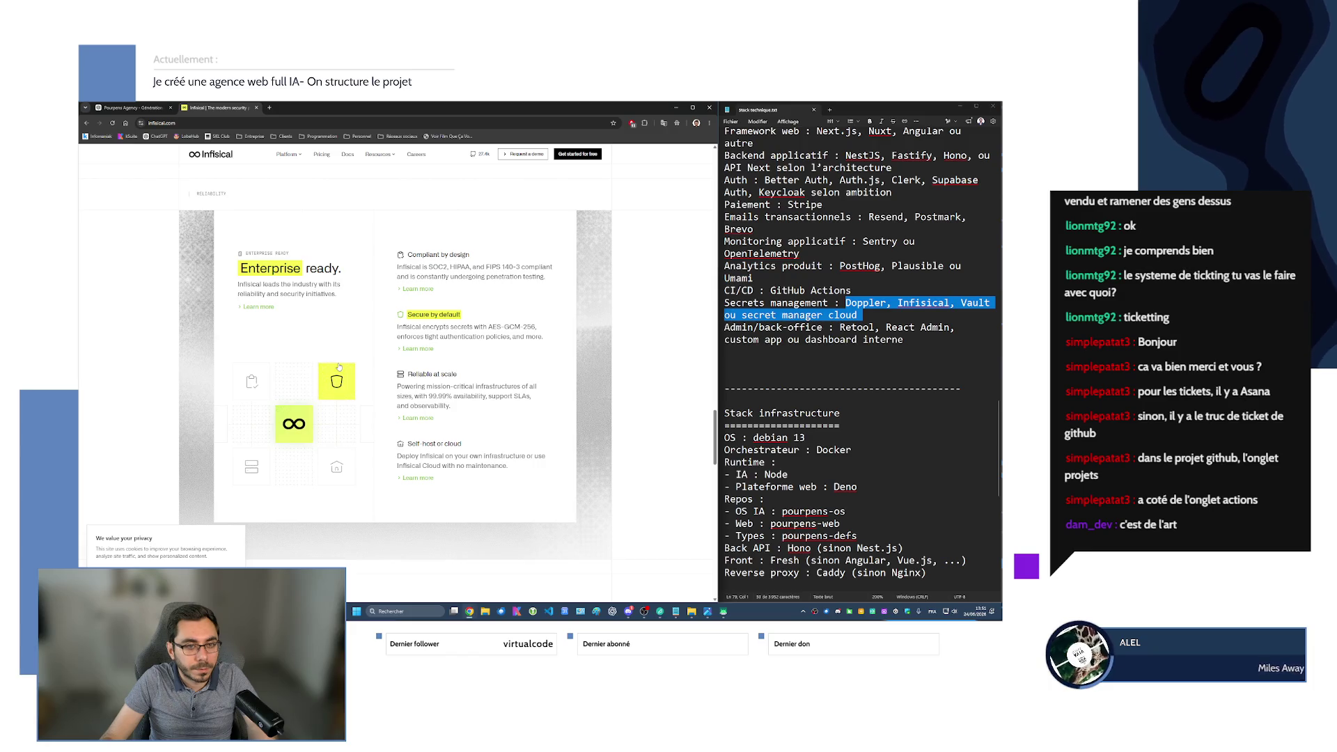
{"action": "scroll", "coordinate": [392, 409], "scroll_direction": "down", "scroll_amount": 5}
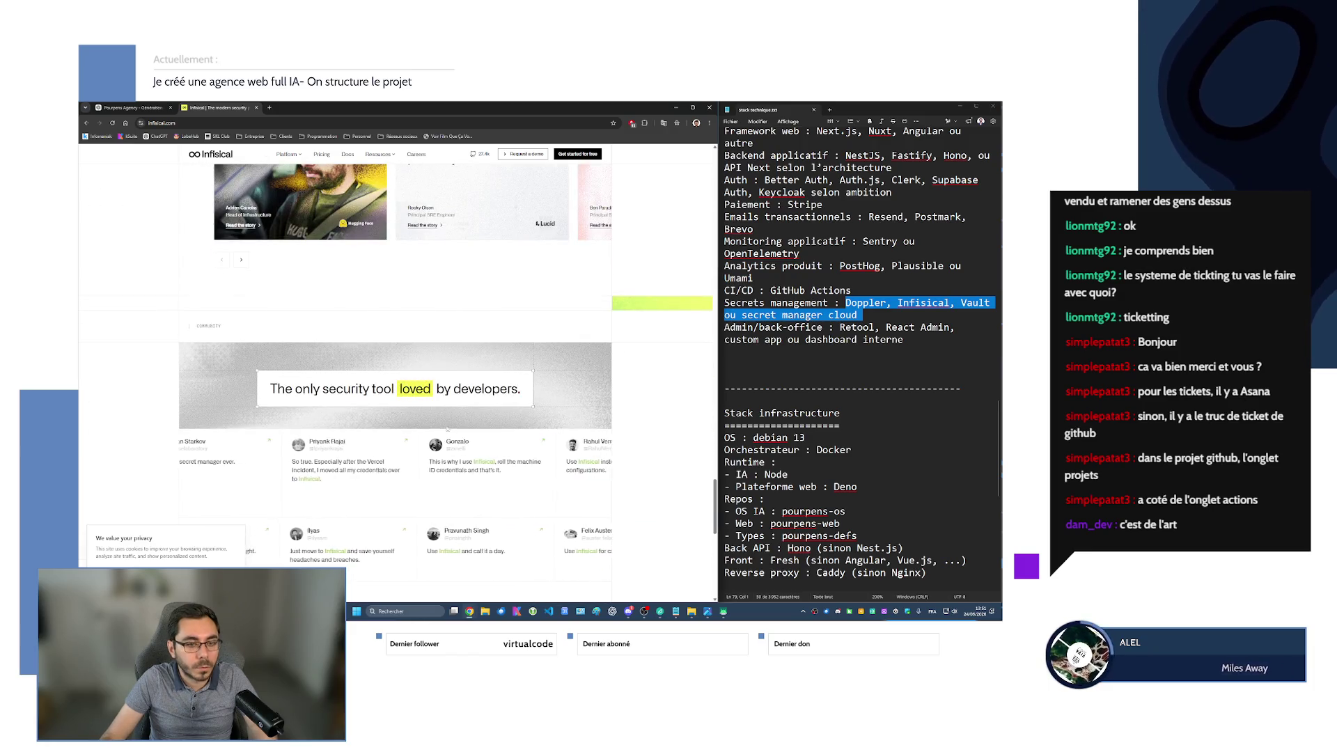
Close the Infisical tab to get back to the ChatGPT conversation at Option A.
{"action": "left_click", "coordinate": [858, 314]}
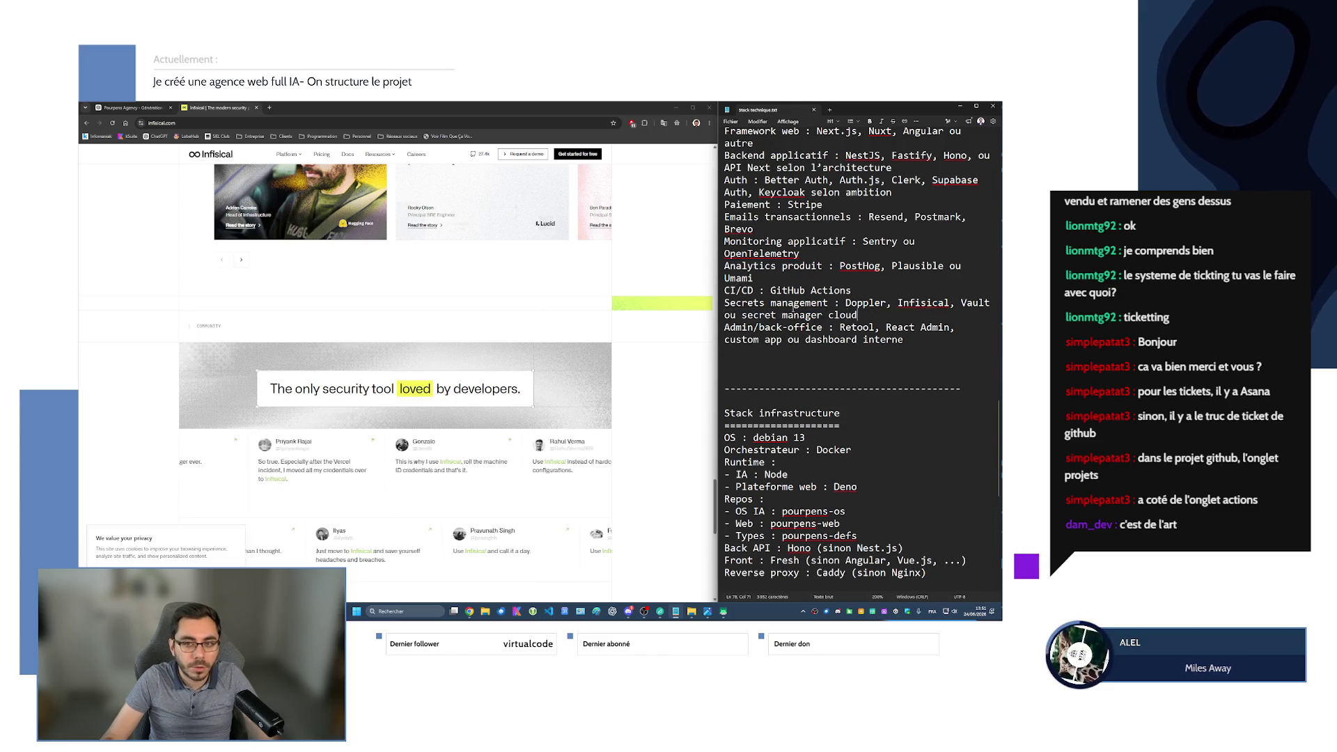
{"action": "scroll", "coordinate": [467, 388], "scroll_direction": "up", "scroll_amount": 3}
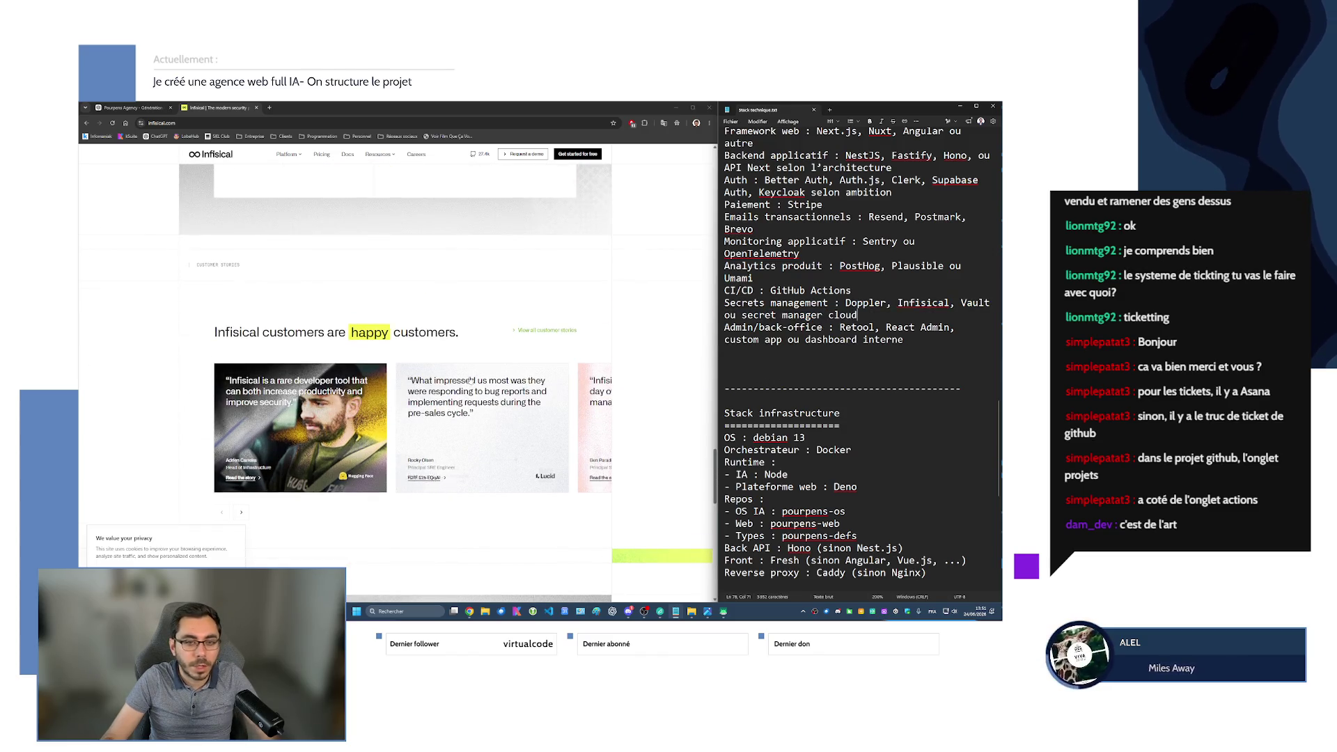
{"action": "scroll", "coordinate": [471, 380], "scroll_direction": "up", "scroll_amount": 15}
{"action": "scroll", "coordinate": [451, 335], "scroll_direction": "up", "scroll_amount": 5}
{"action": "middle_click", "coordinate": [214, 110]}
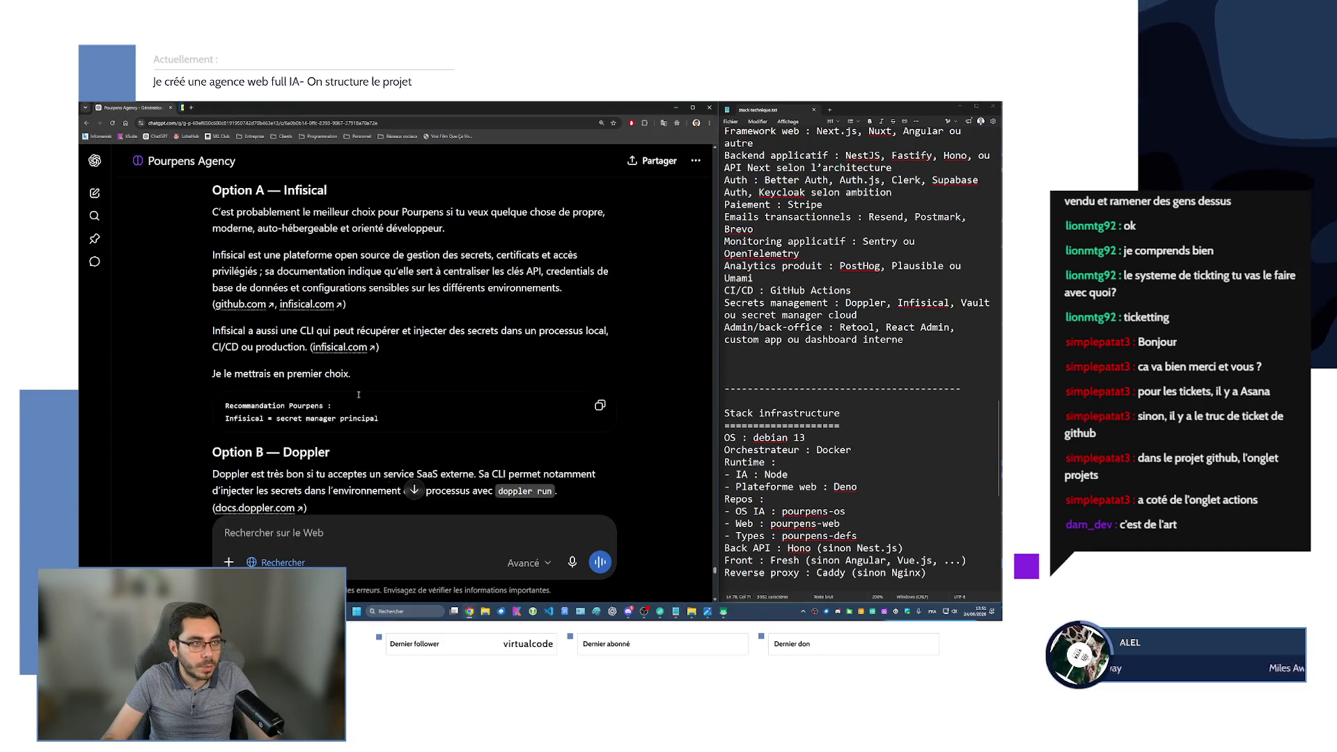
Scroll past Options B–D, 'Mon choix pour toi' and 'secret zéro' to section 6, Docker Compose.
{"action": "scroll", "coordinate": [221, 254], "scroll_direction": "down", "scroll_amount": 5}
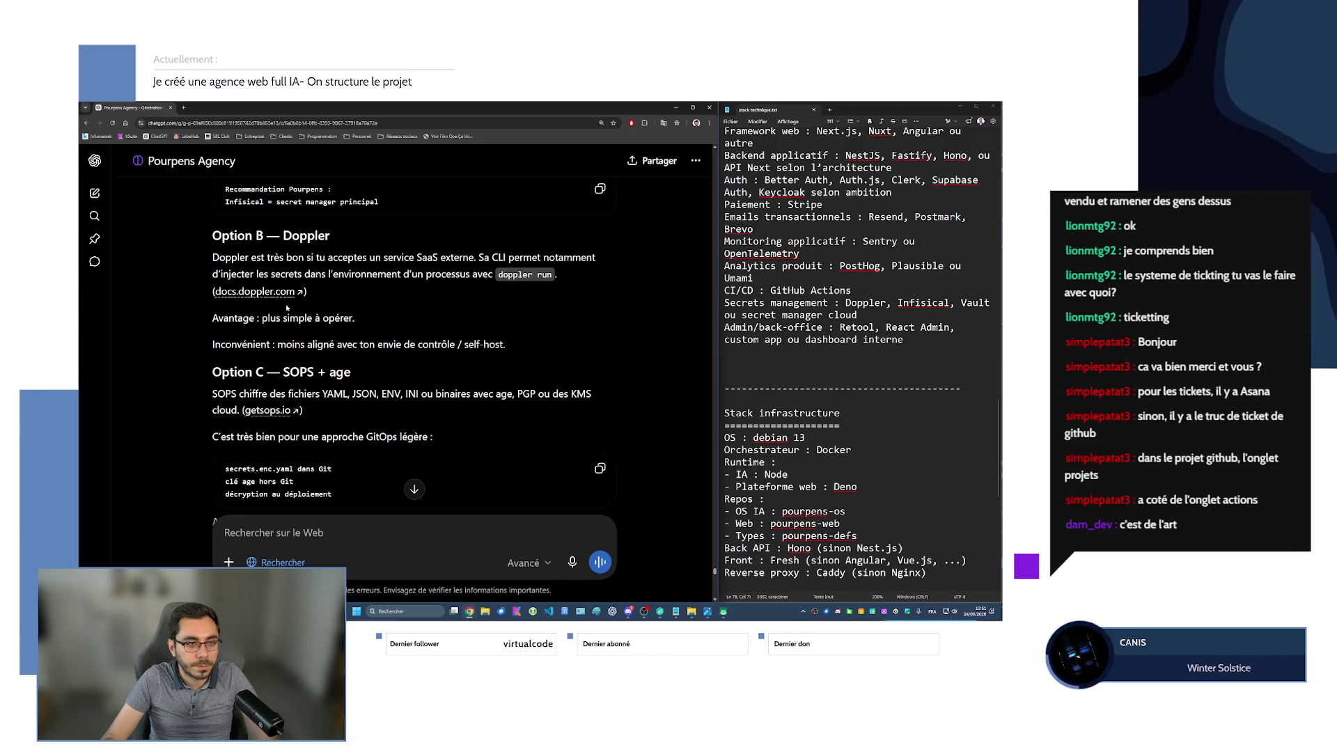
{"action": "scroll", "coordinate": [418, 306], "scroll_direction": "down", "scroll_amount": 5}
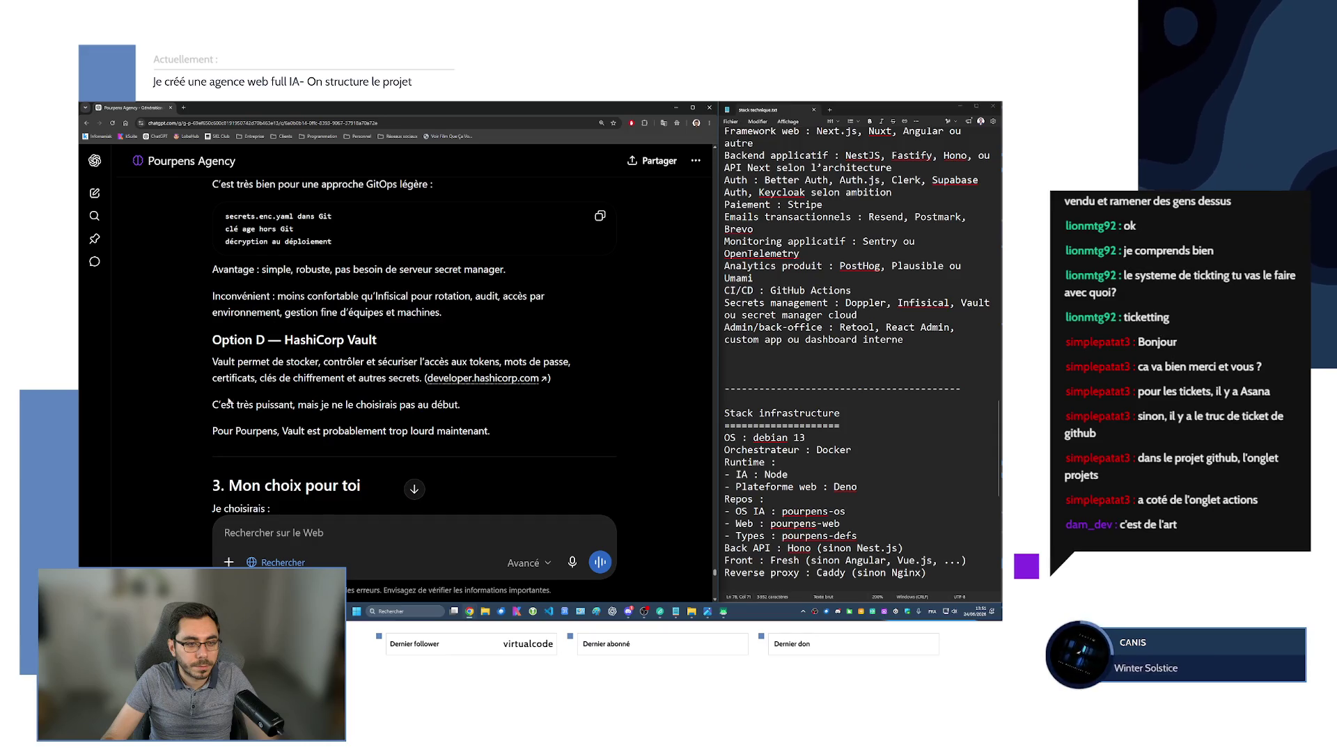
{"action": "scroll", "coordinate": [218, 400], "scroll_direction": "down", "scroll_amount": 4}
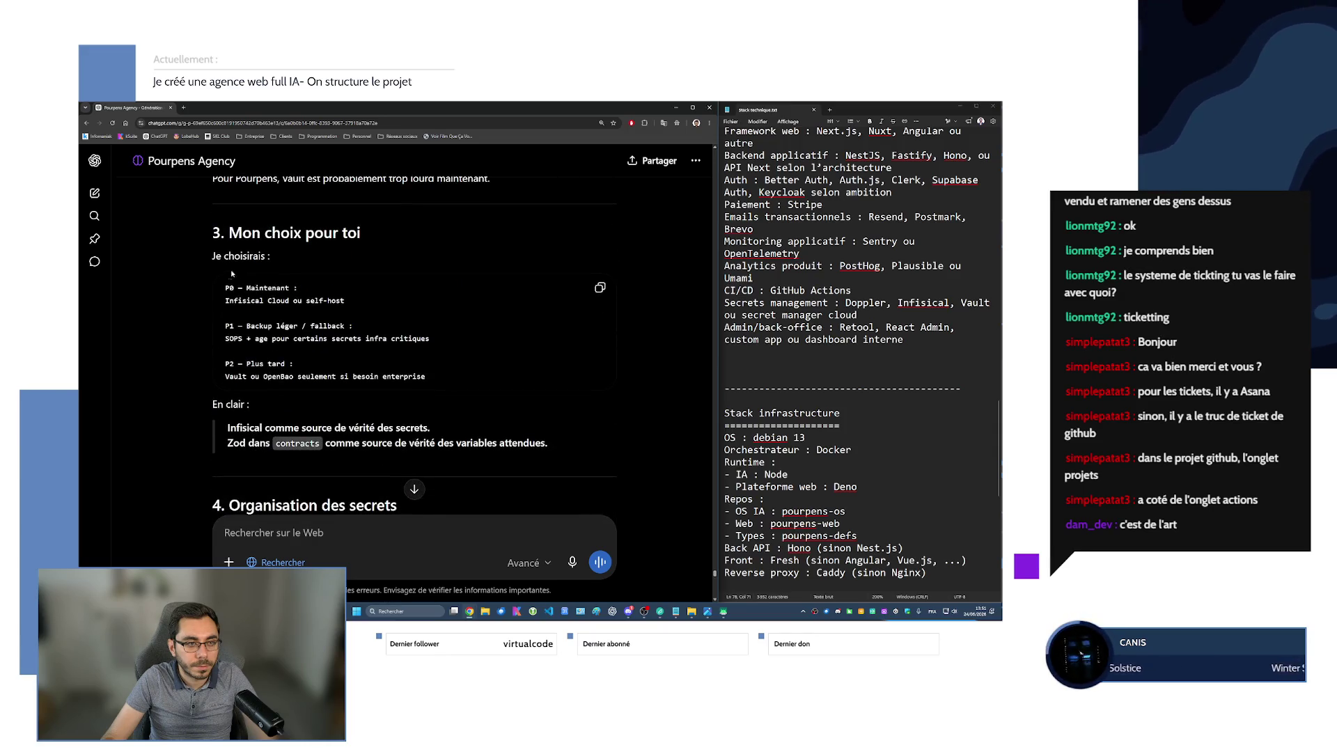
{"action": "scroll", "coordinate": [241, 299], "scroll_direction": "down", "scroll_amount": 8}
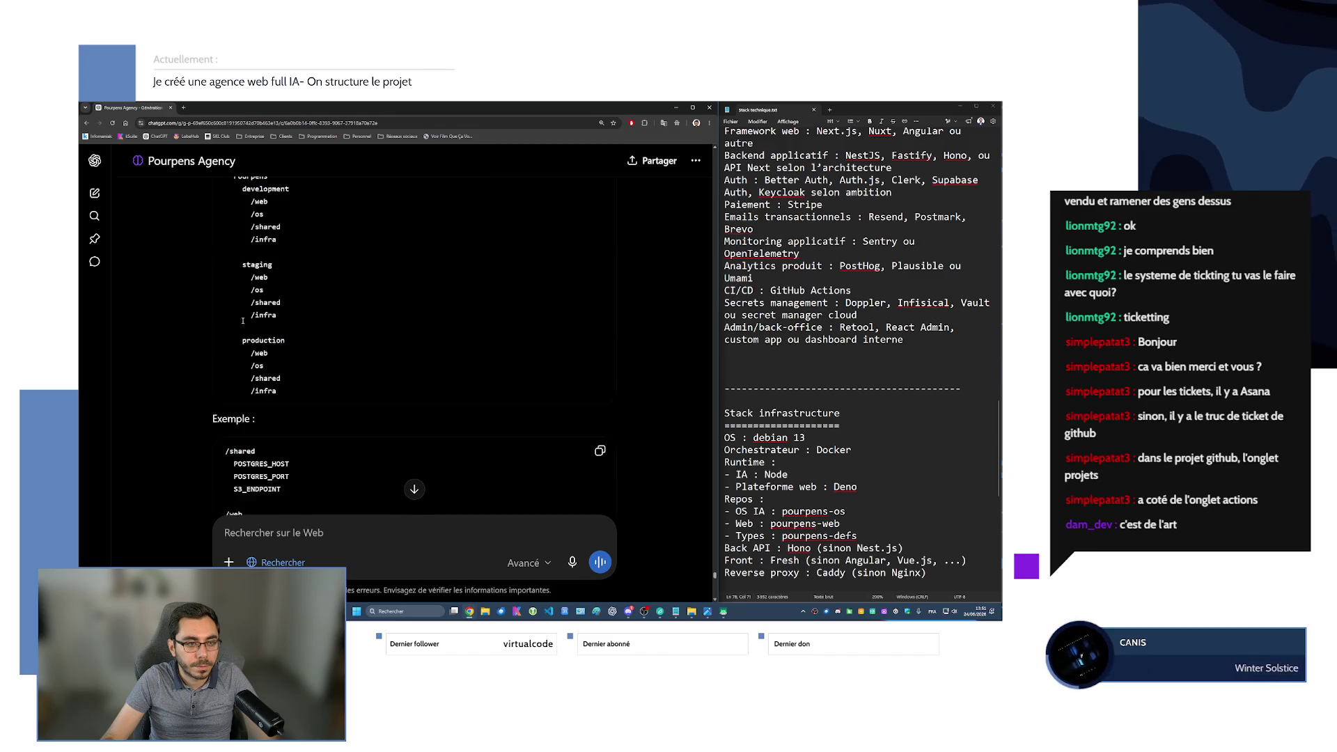
{"action": "scroll", "coordinate": [243, 324], "scroll_direction": "down", "scroll_amount": 15}
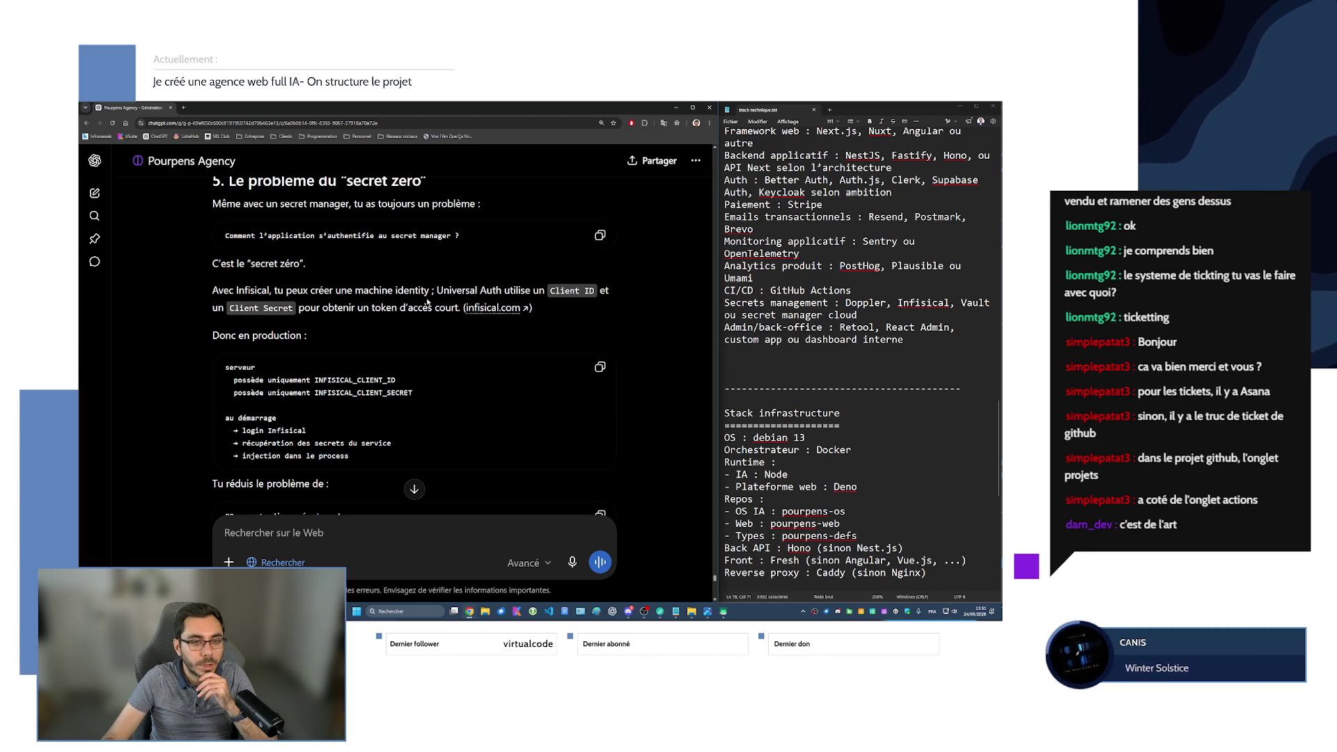
{"action": "scroll", "coordinate": [326, 382], "scroll_direction": "down", "scroll_amount": 5}
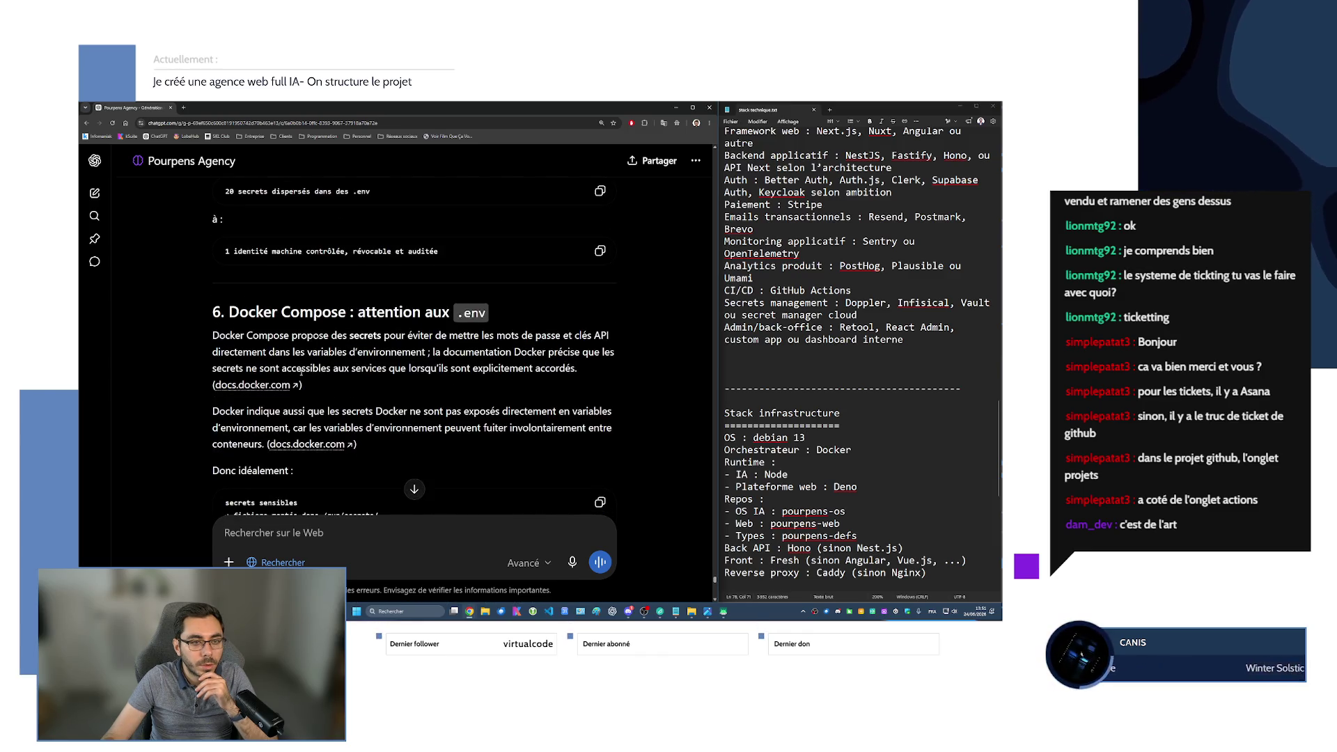
{"action": "scroll", "coordinate": [301, 371], "scroll_direction": "down", "scroll_amount": 1}
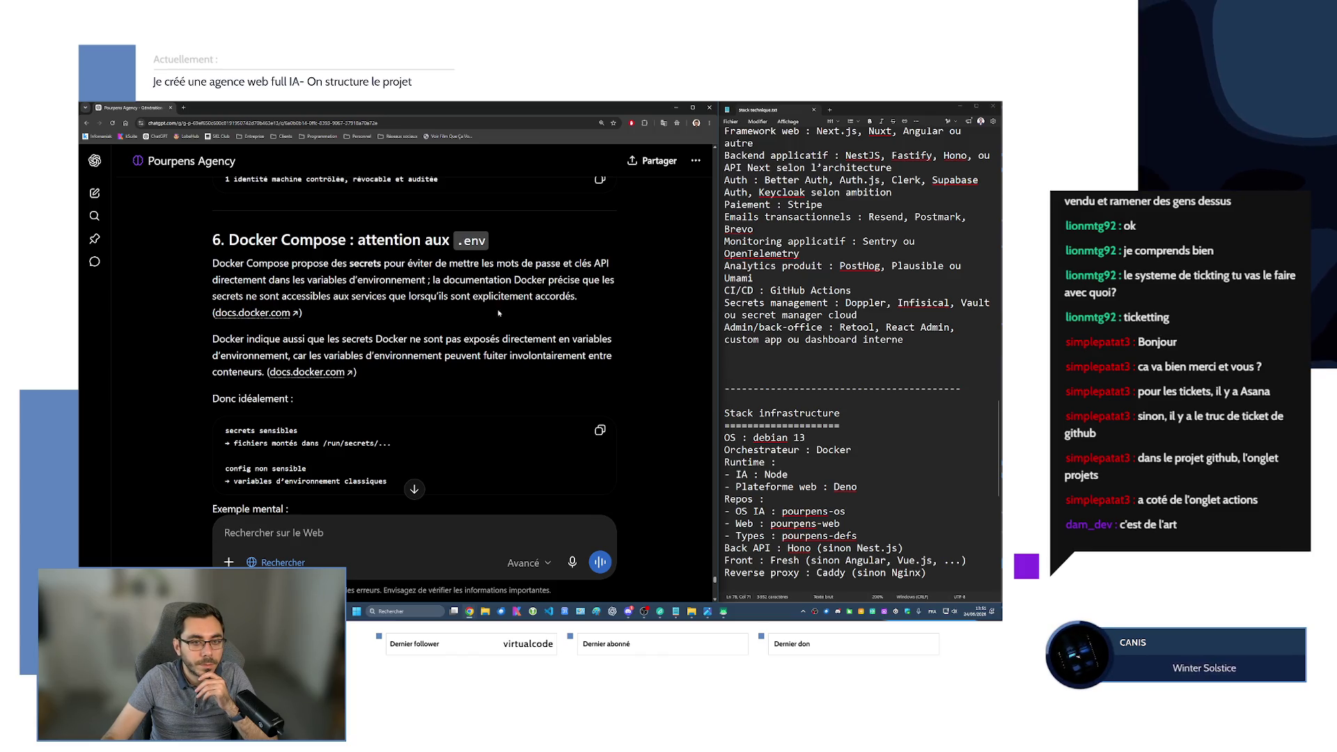
Highlight a few lines and scroll through the recommended repo pattern and CI/CD sections.
{"action": "left_click_drag", "start_coordinate": [224, 339], "coordinate": [418, 380]}
{"action": "scroll", "coordinate": [417, 390], "scroll_direction": "down", "scroll_amount": 5}
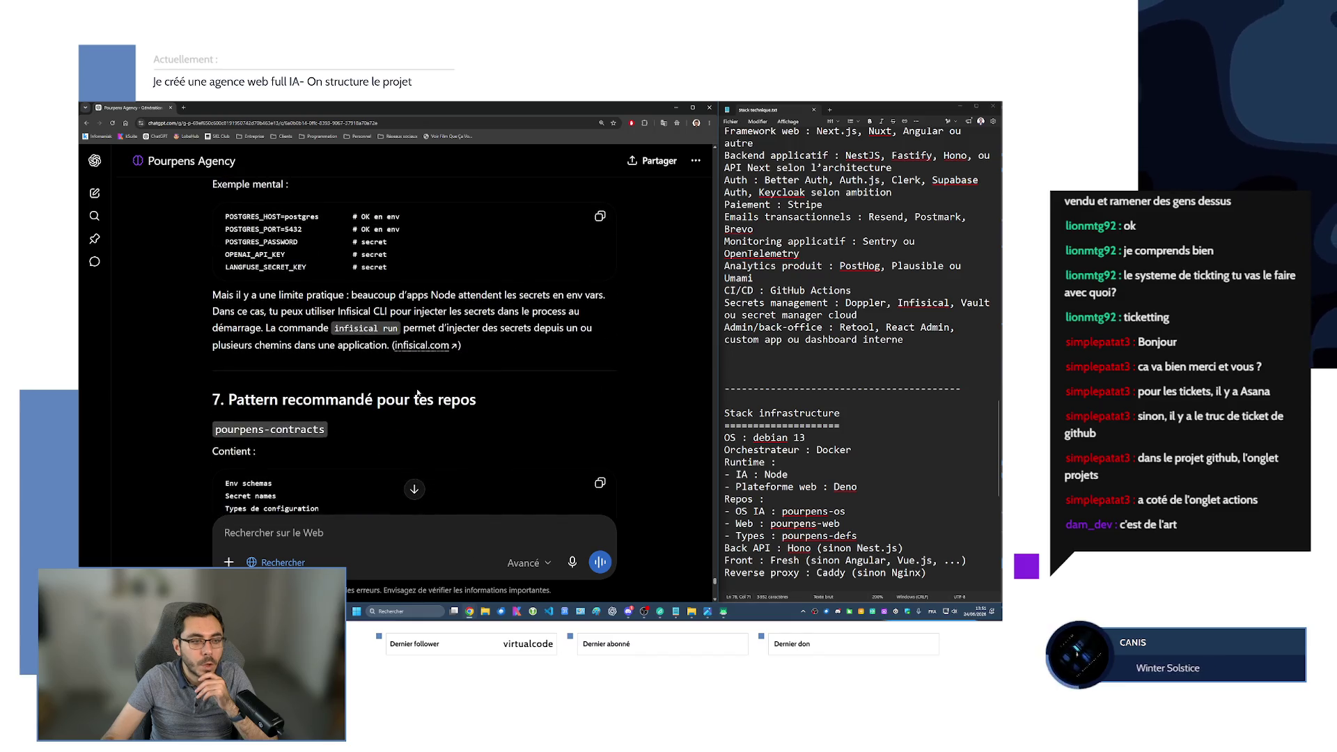
{"action": "scroll", "coordinate": [412, 387], "scroll_direction": "down", "scroll_amount": 2}
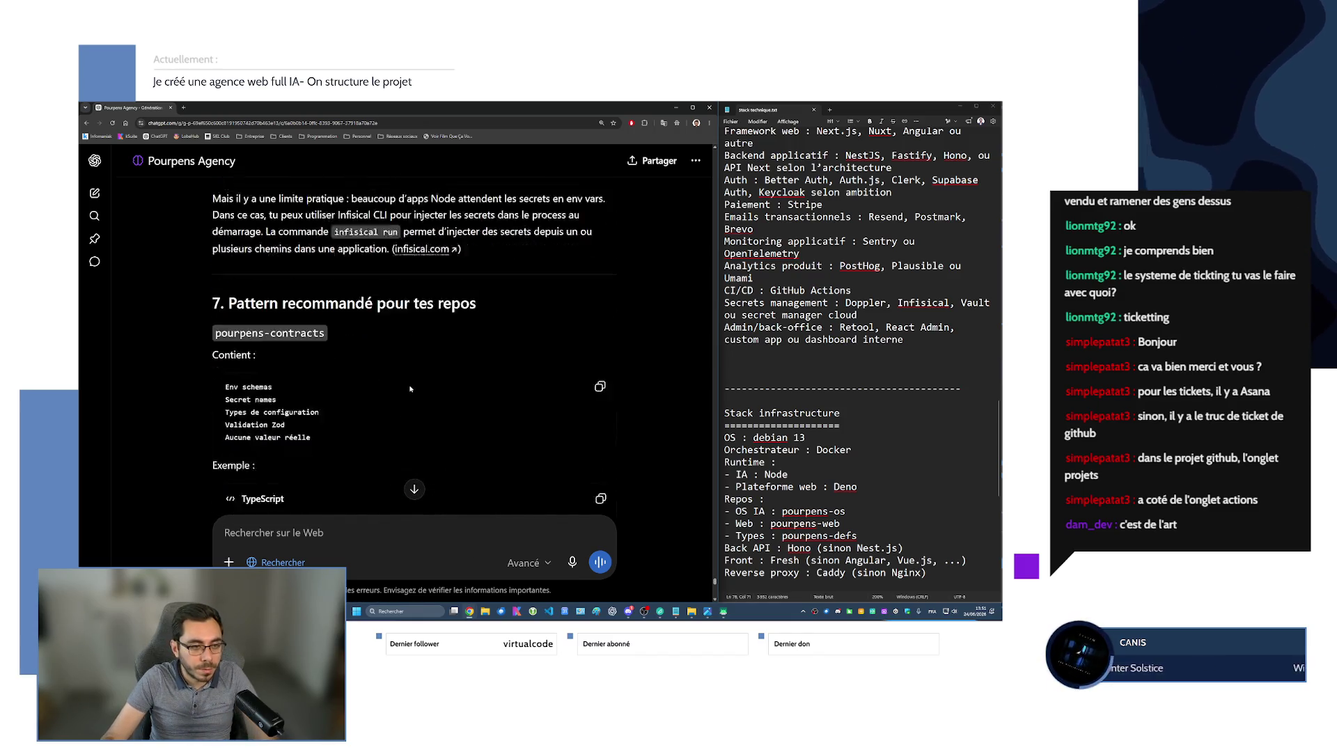
{"action": "scroll", "coordinate": [410, 386], "scroll_direction": "down", "scroll_amount": 2}
{"action": "scroll", "coordinate": [410, 386], "scroll_direction": "down", "scroll_amount": 2}
{"action": "scroll", "coordinate": [289, 257], "scroll_direction": "down", "scroll_amount": 5}
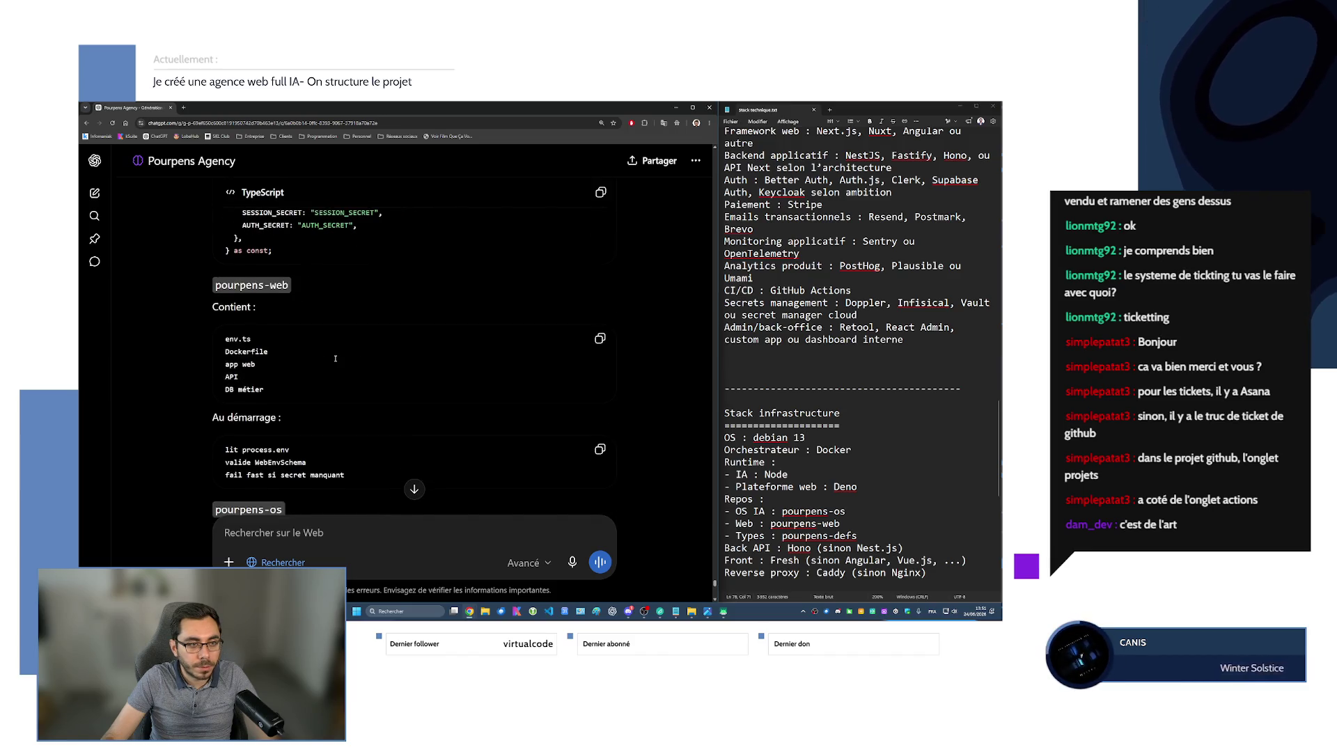
{"action": "scroll", "coordinate": [335, 358], "scroll_direction": "down", "scroll_amount": 15}
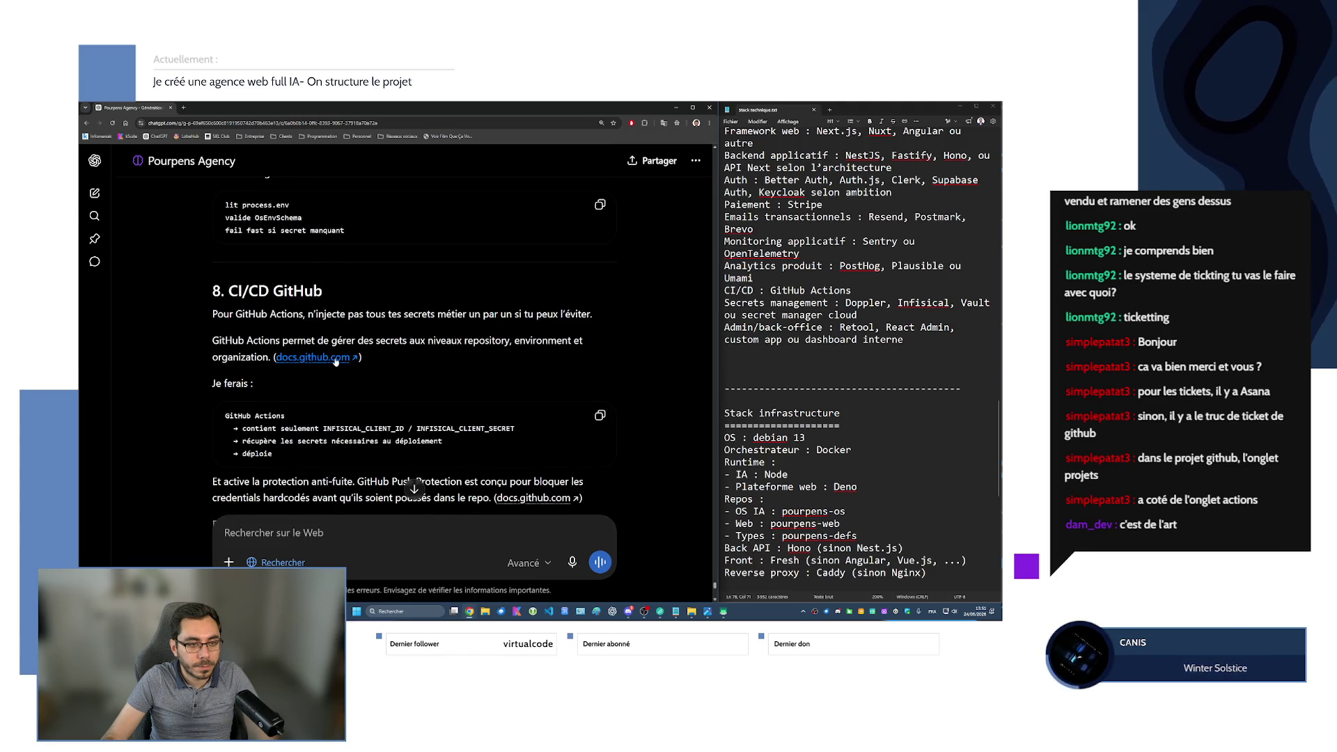
{"action": "scroll", "coordinate": [334, 358], "scroll_direction": "down", "scroll_amount": 7}
{"action": "scroll", "coordinate": [296, 331], "scroll_direction": "down", "scroll_amount": 12}
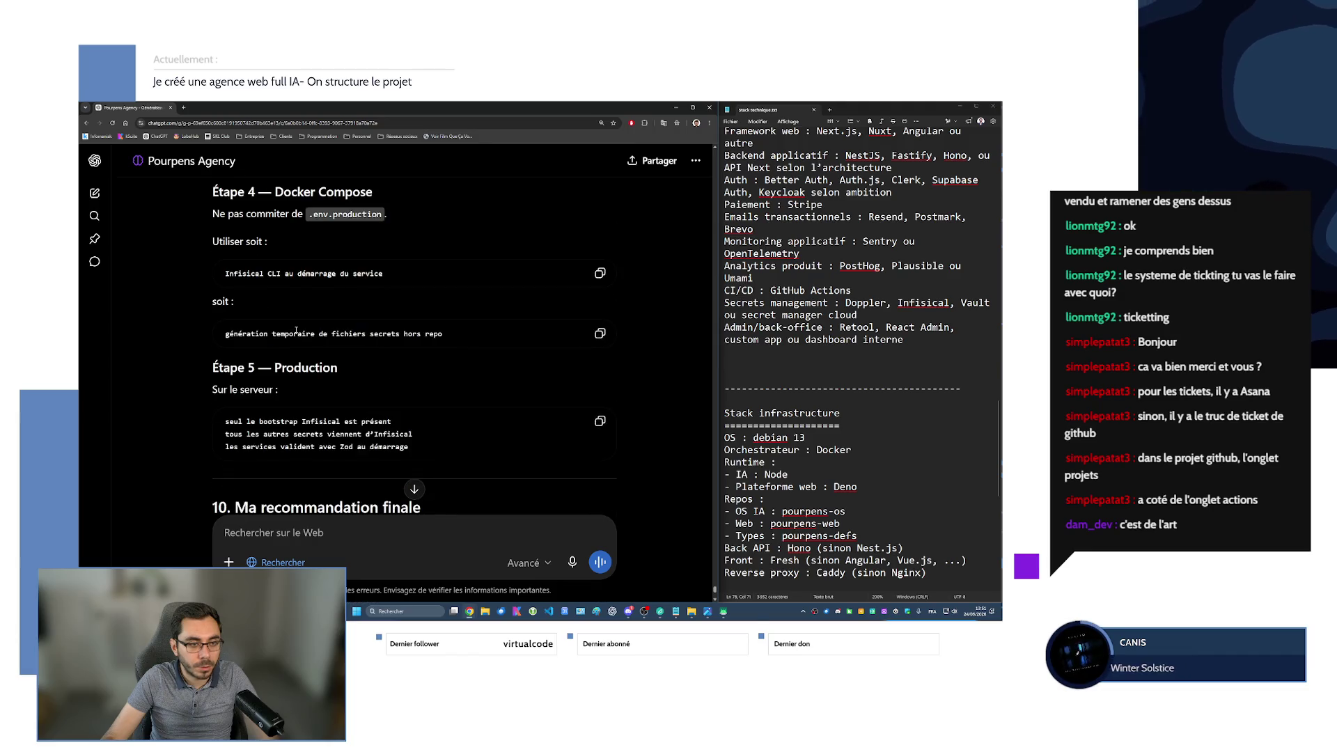
Select lines in the final recommendation and bring 'La formule propre' into view.
{"action": "scroll", "coordinate": [296, 332], "scroll_direction": "up", "scroll_amount": 3}
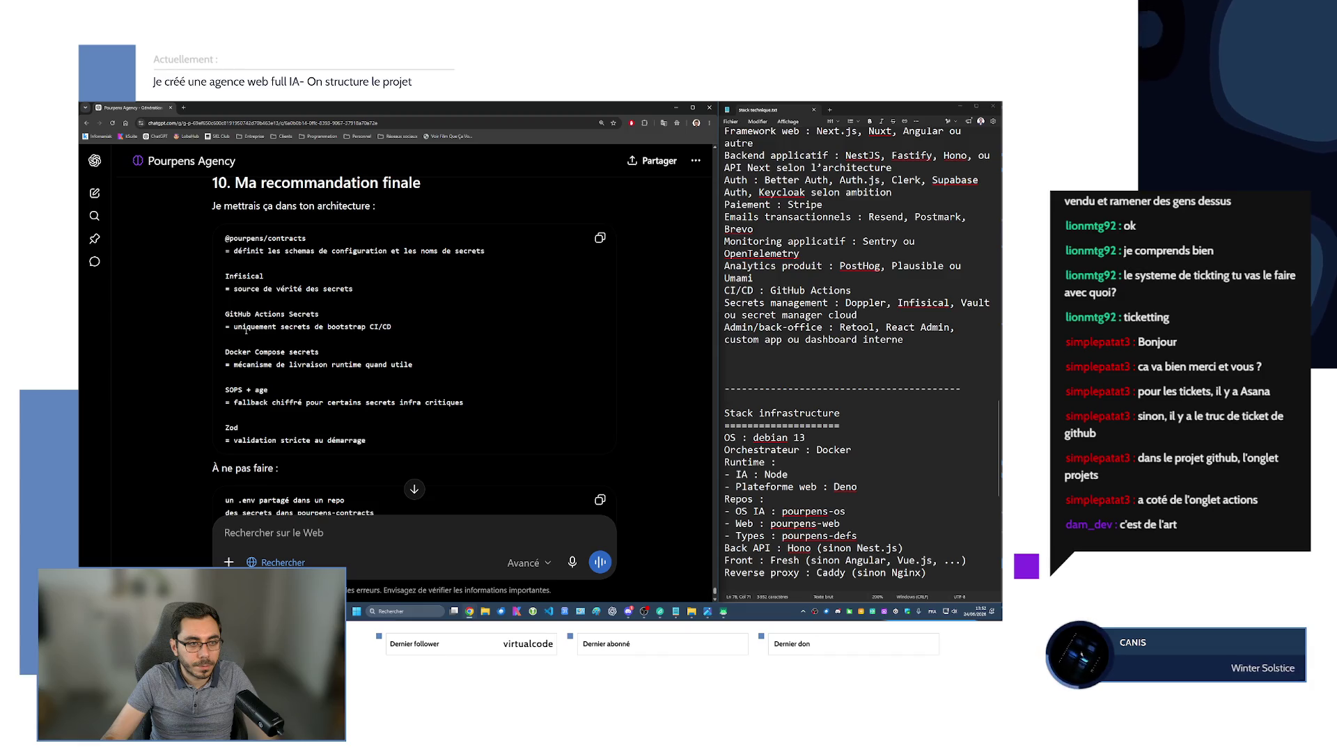
{"action": "left_click_drag", "start_coordinate": [219, 321], "coordinate": [319, 314]}
{"action": "left_click_drag", "start_coordinate": [259, 351], "coordinate": [320, 352]}
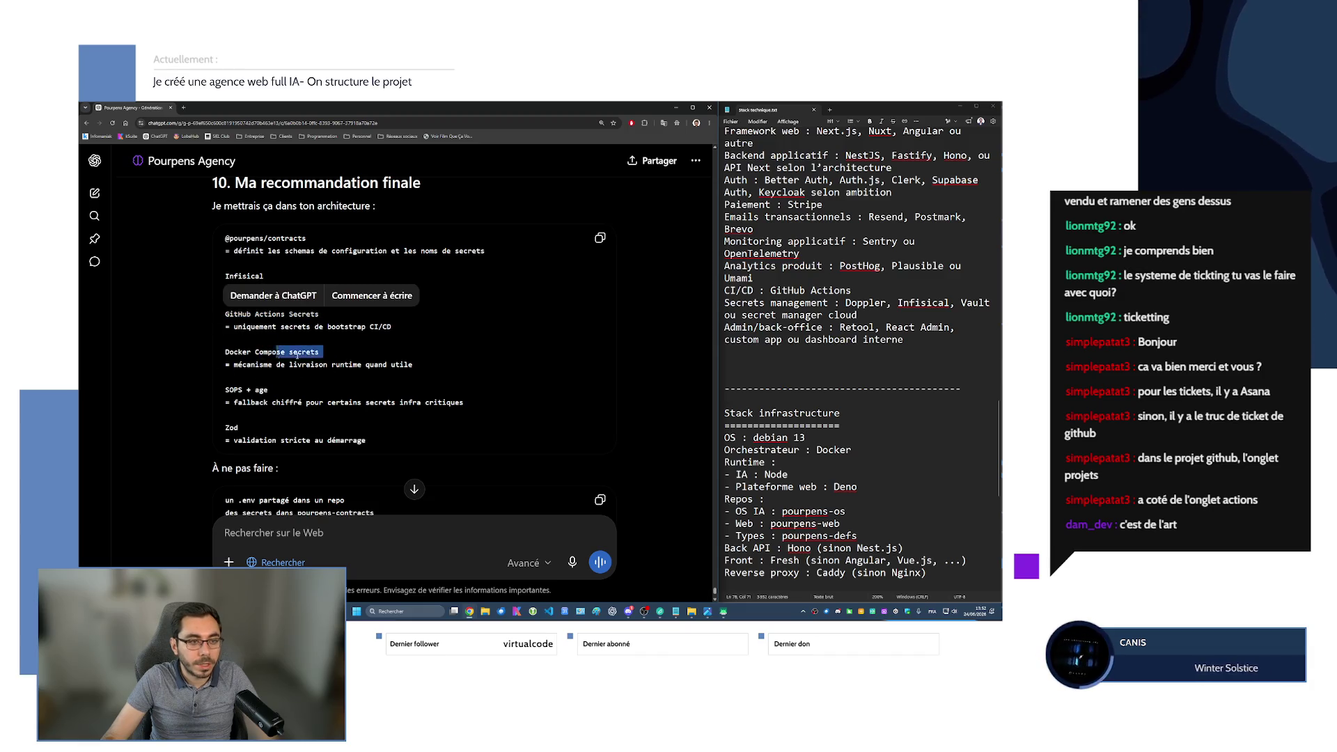
{"action": "scroll", "coordinate": [467, 344], "scroll_direction": "down", "scroll_amount": 5}
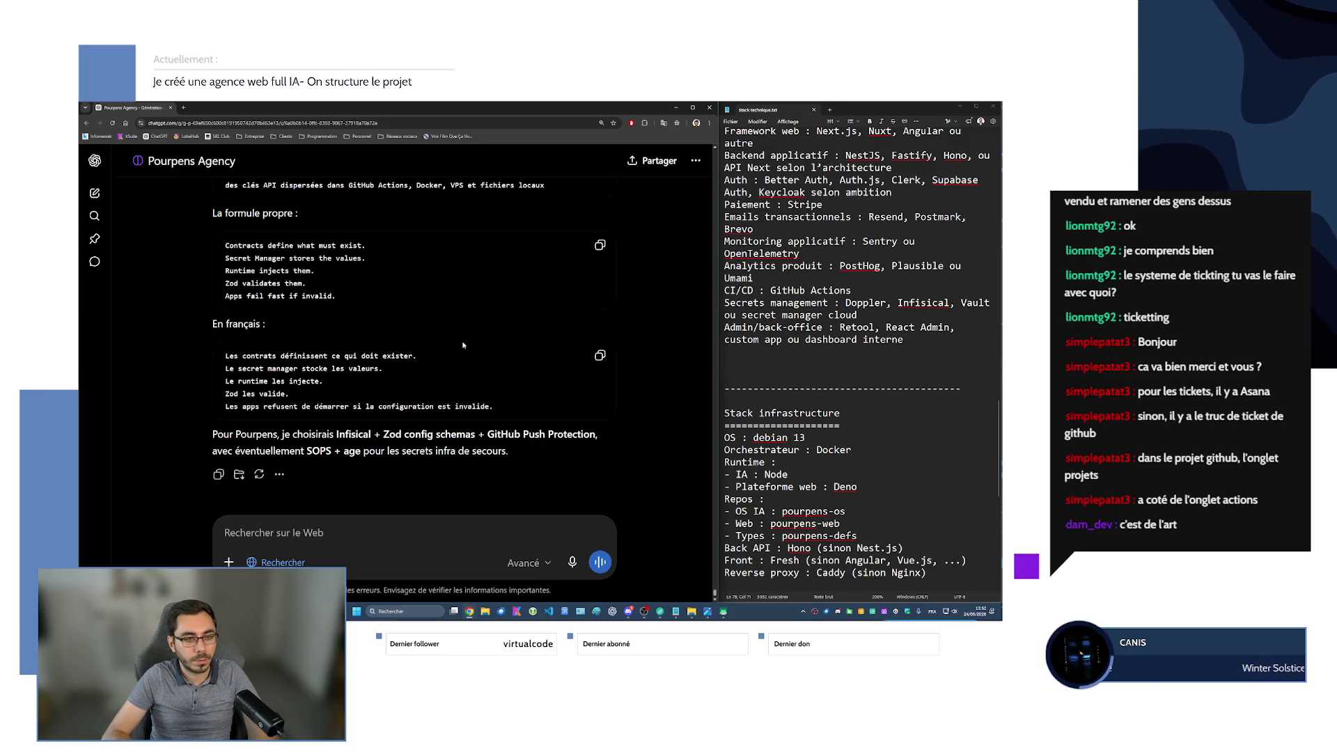
In the Notepad stack notes, select 'Doppler, Infisical, Vault ou secret manager cloud' on the Secrets management line.
{"action": "scroll", "coordinate": [432, 361], "scroll_direction": "up", "scroll_amount": 5}
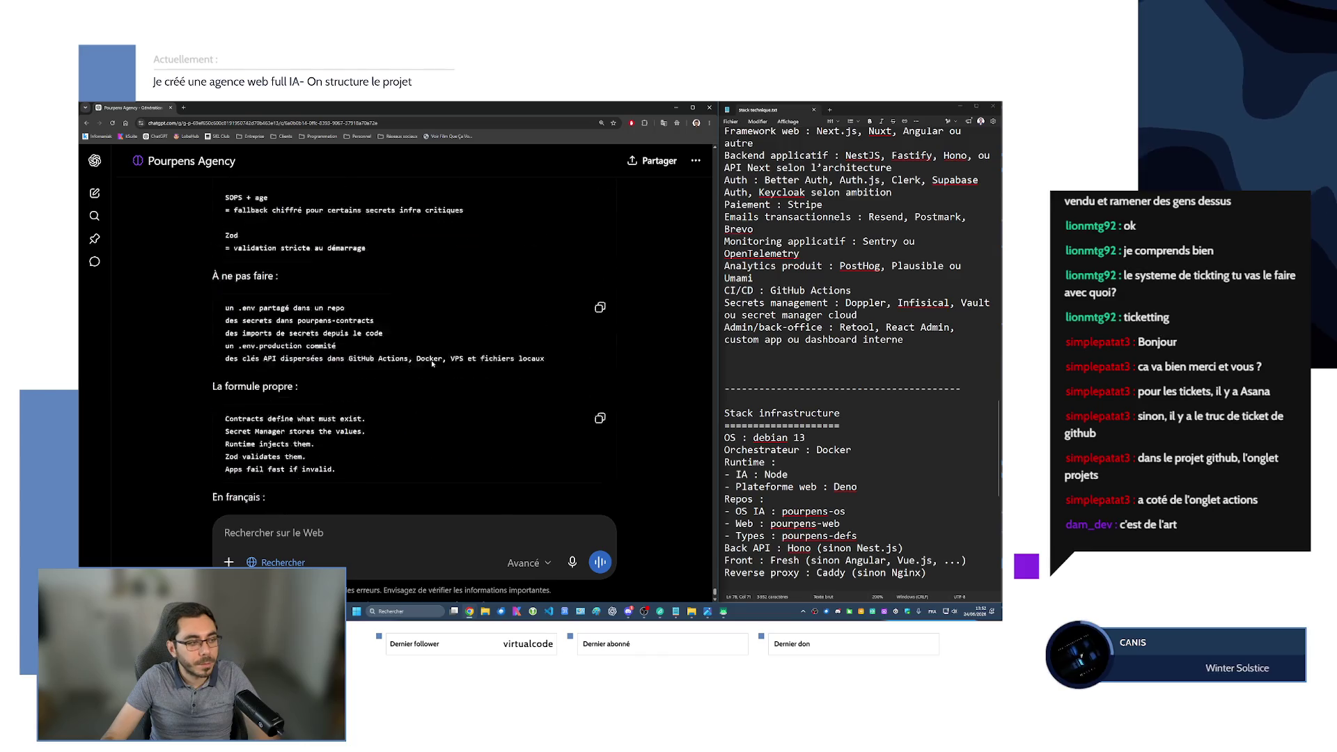
{"action": "scroll", "coordinate": [430, 362], "scroll_direction": "down", "scroll_amount": 5}
{"action": "scroll", "coordinate": [810, 468], "scroll_direction": "down", "scroll_amount": 3}
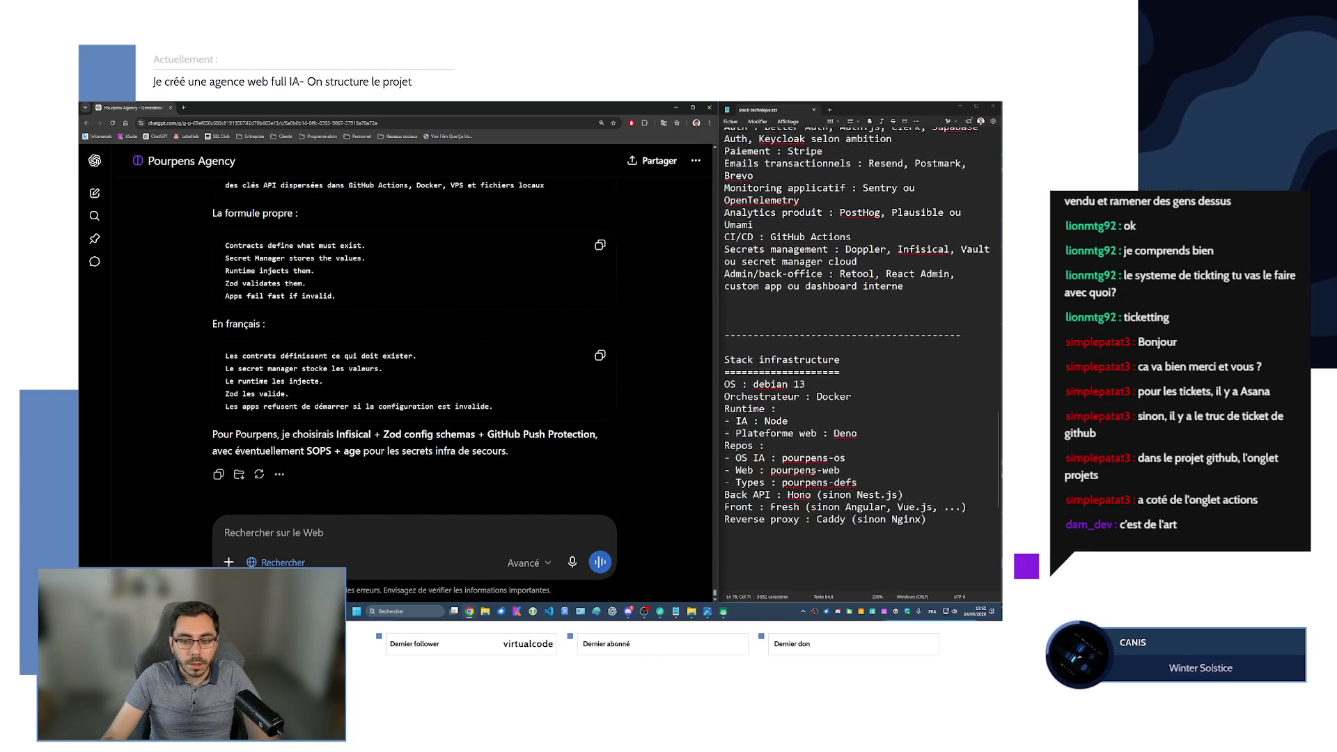
{"action": "left_click", "coordinate": [951, 463]}
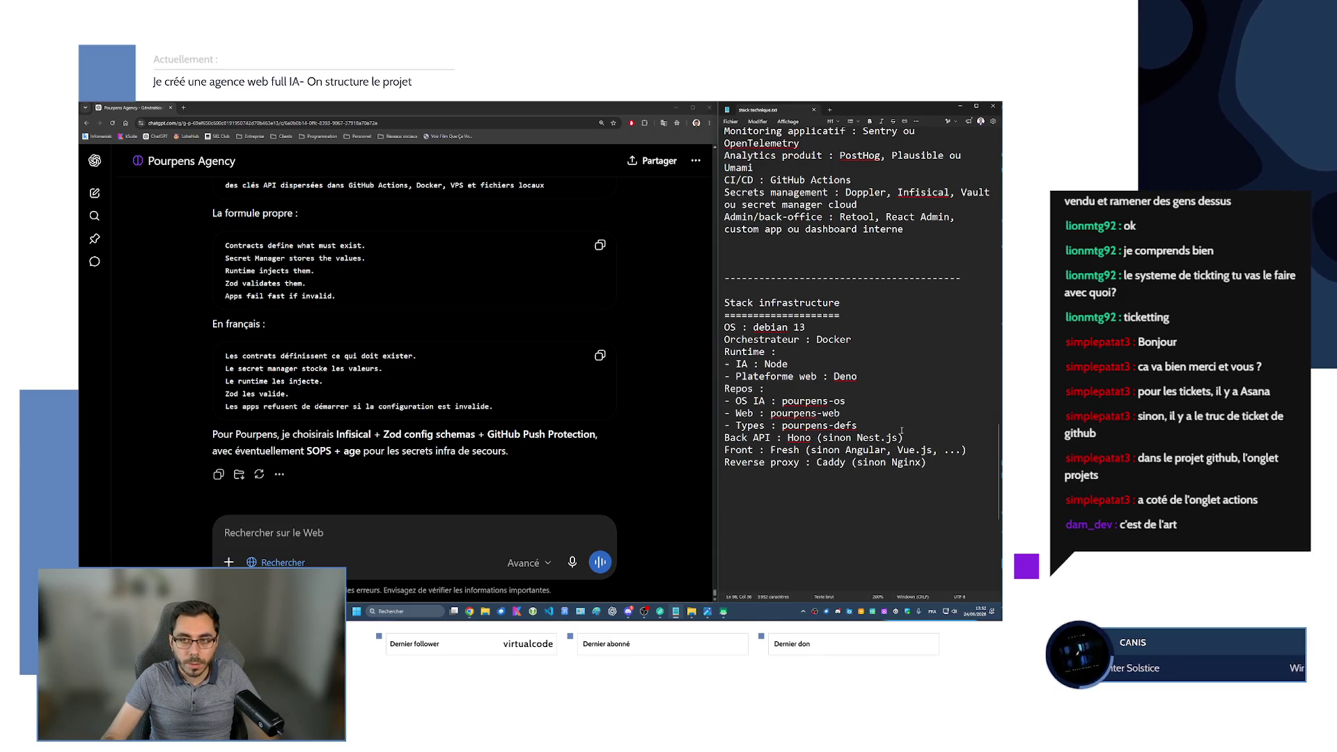
{"action": "scroll", "coordinate": [821, 414], "scroll_direction": "up", "scroll_amount": 1}
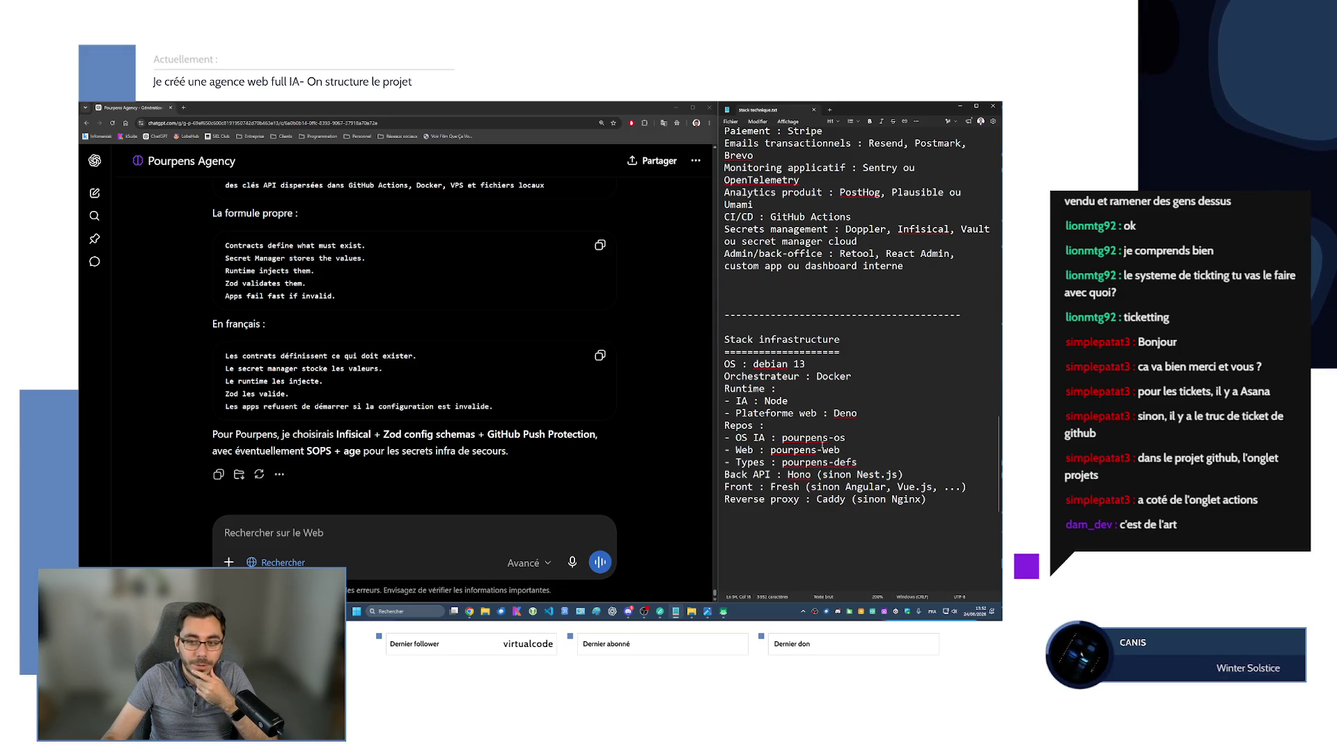
{"action": "scroll", "coordinate": [854, 383], "scroll_direction": "up", "scroll_amount": 2}
{"action": "left_click_drag", "start_coordinate": [872, 314], "coordinate": [840, 305]}
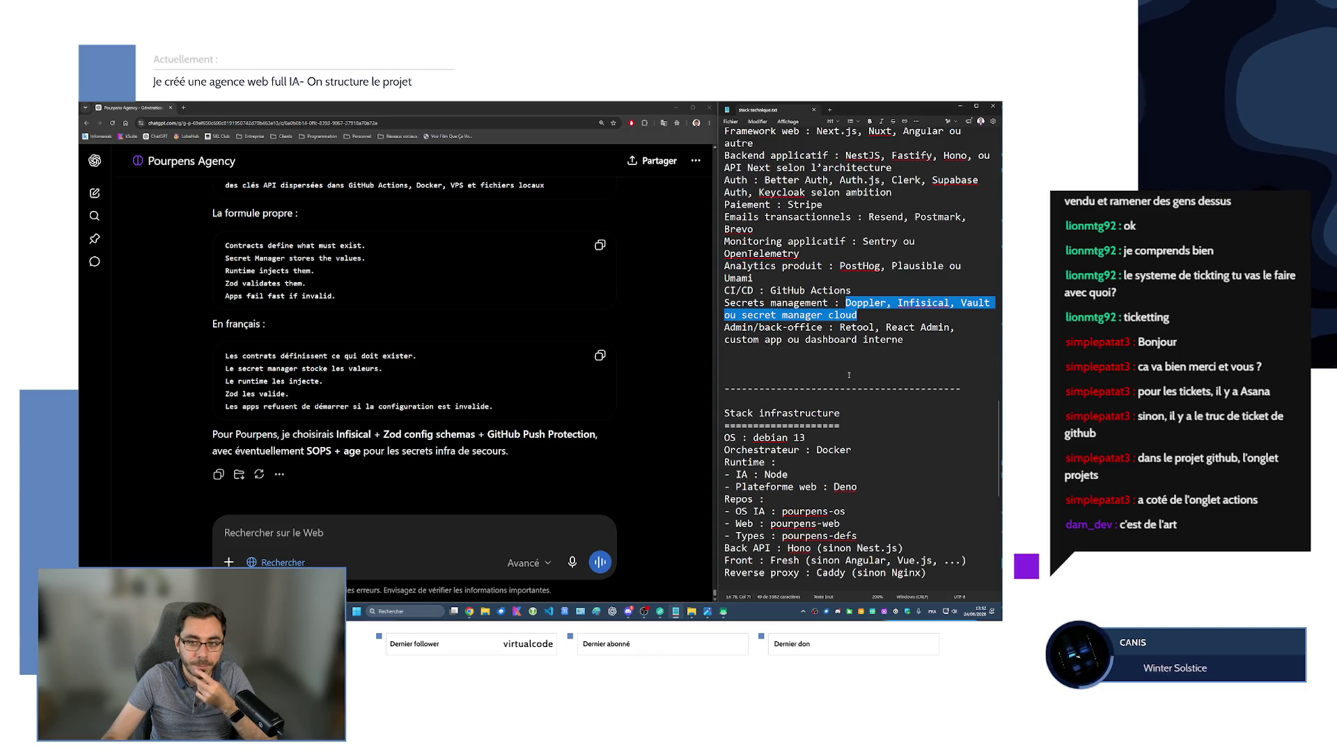
{"action": "scroll", "coordinate": [849, 375], "scroll_direction": "up", "scroll_amount": 1}
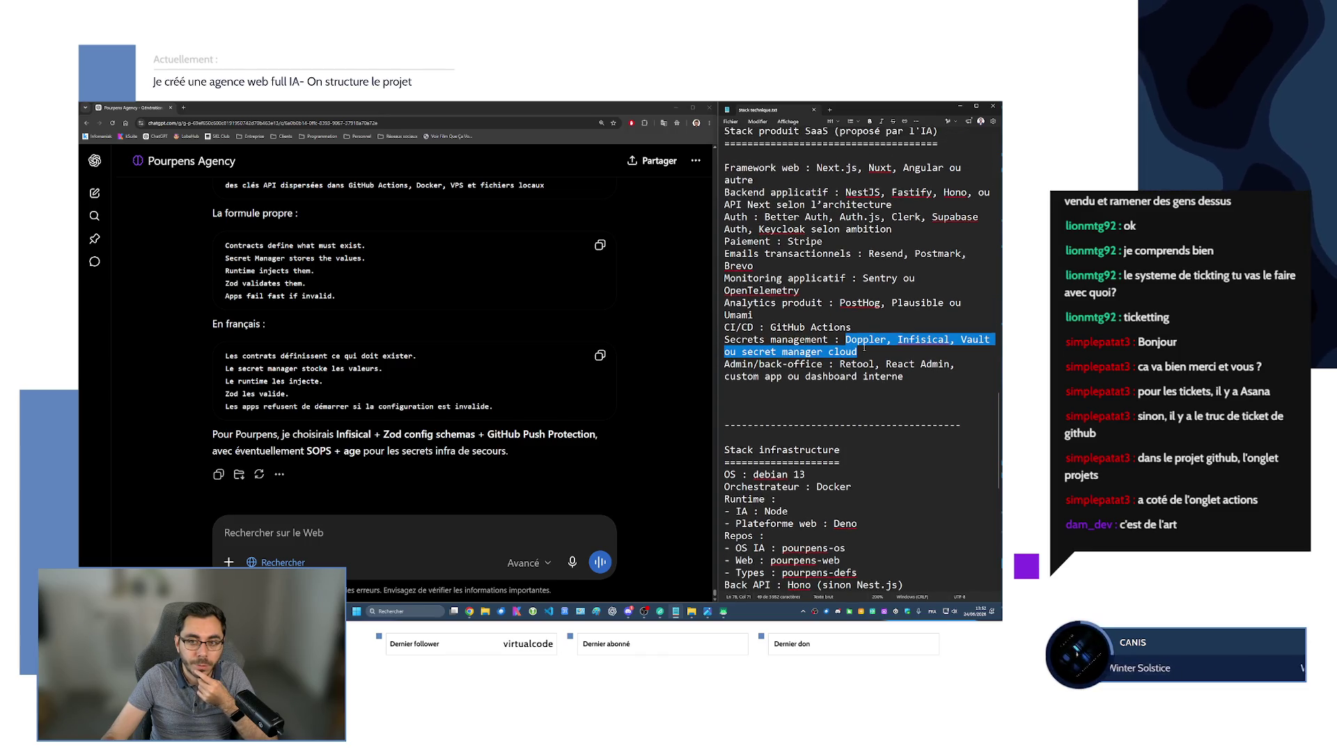